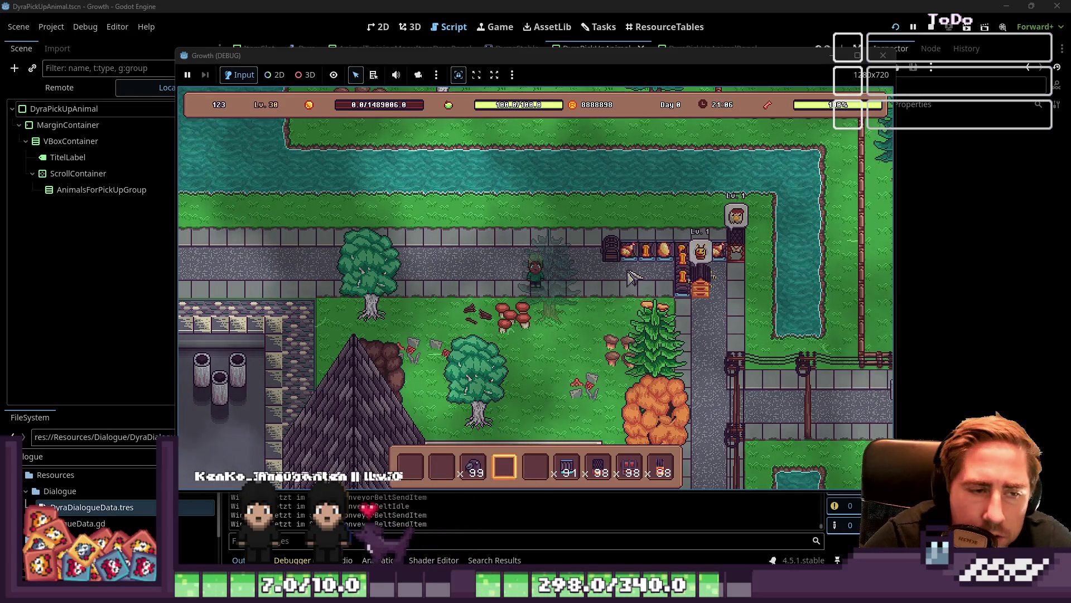
Step: Walk up toward the river and page through the Collections overview to its last page
key("w")
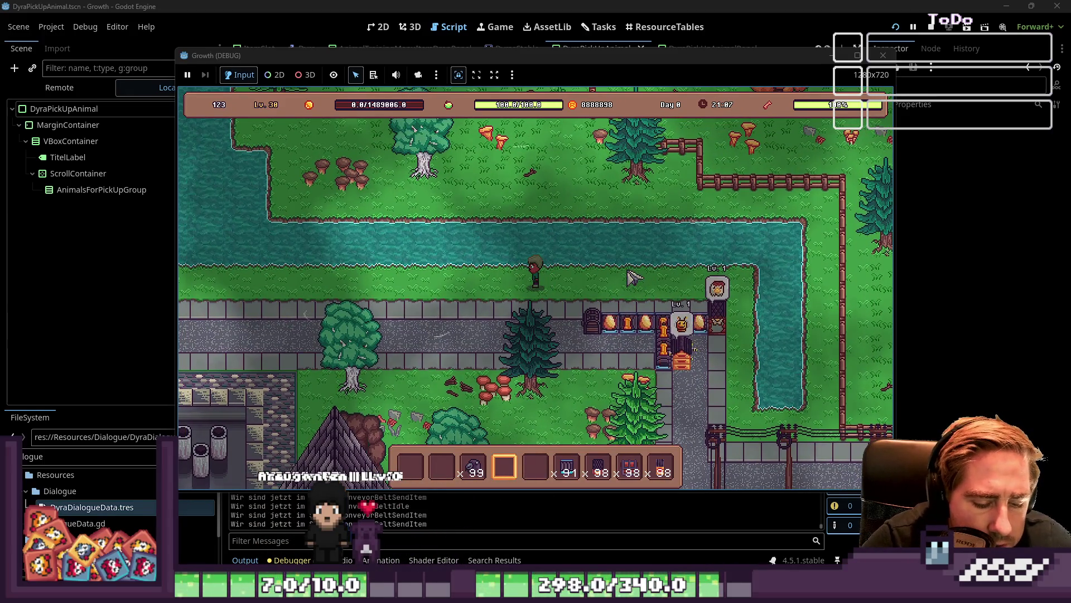
key("c")
left_click(630, 307)
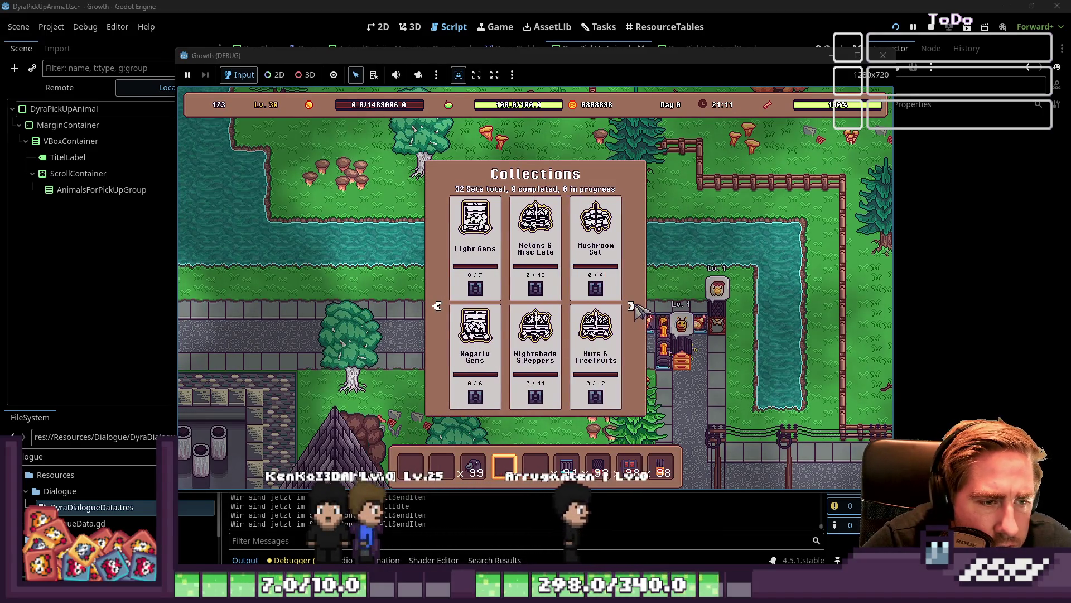
left_click(635, 306)
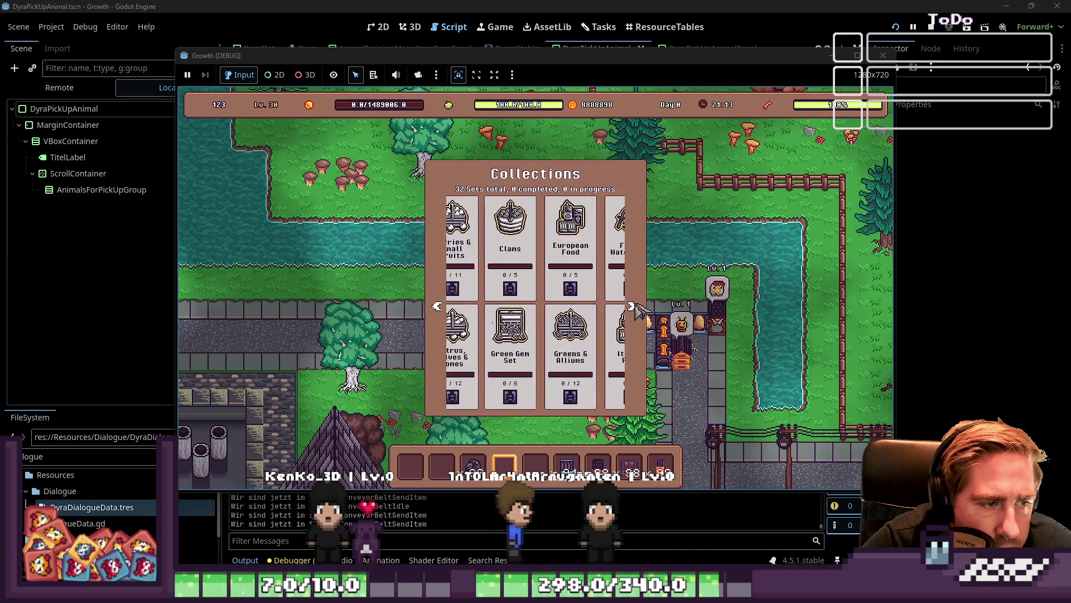
left_click(630, 306)
left_click(630, 306)
left_click(631, 306)
left_click(631, 306)
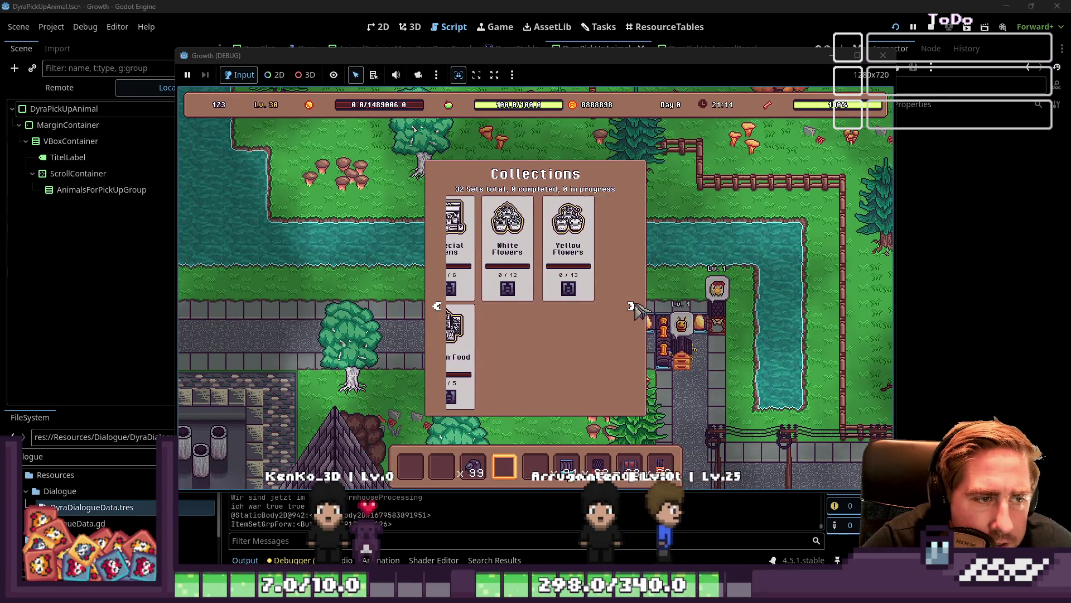
key("Escape")
Step: Select the second hotbar item and walk down the road to the belt's end
key("a")
key("s")
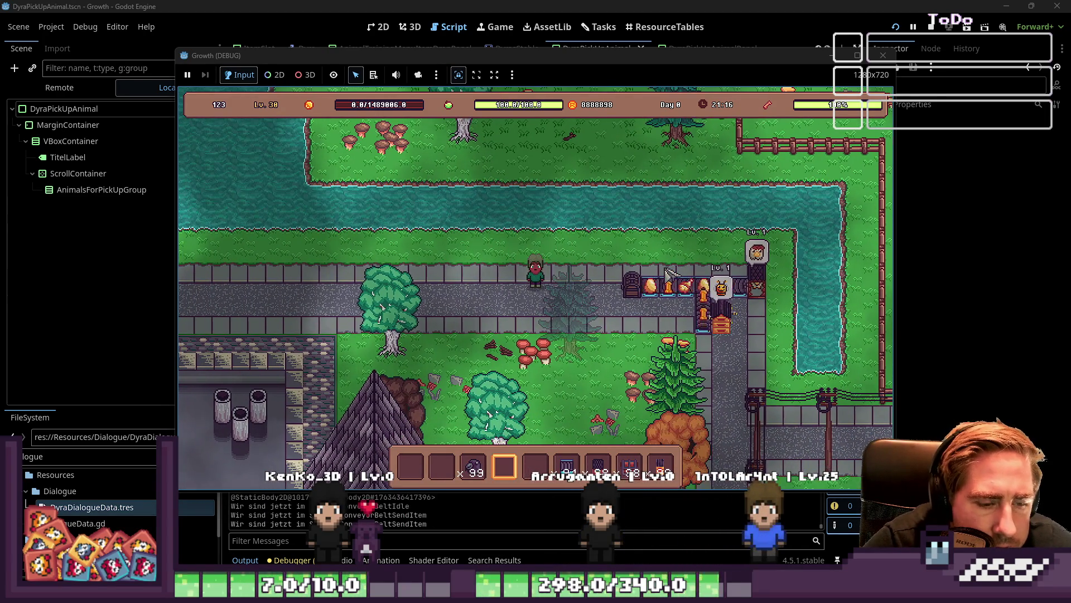
key("2")
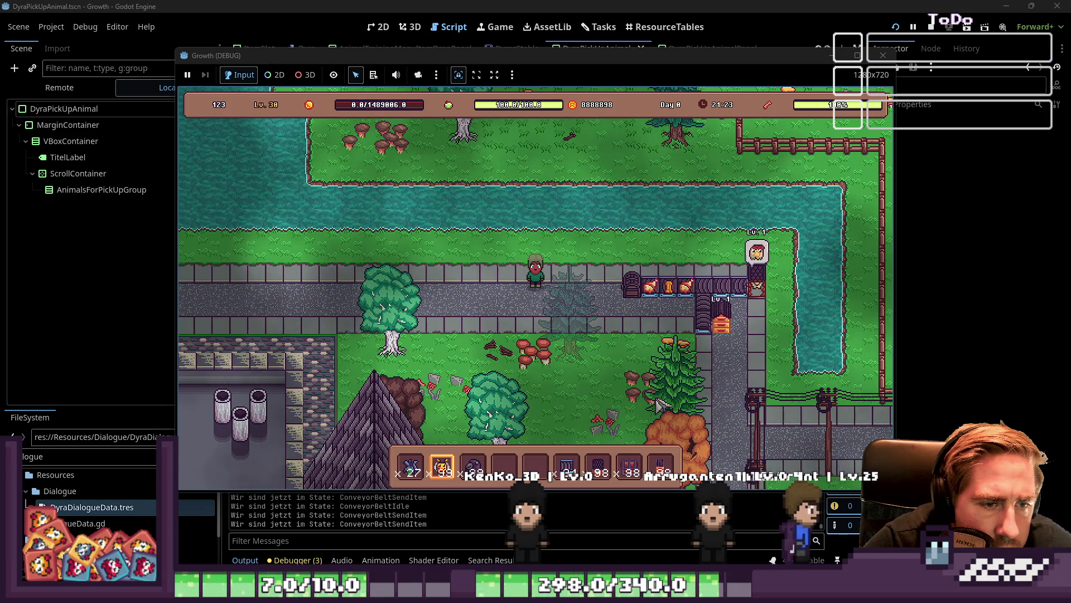
key("d")
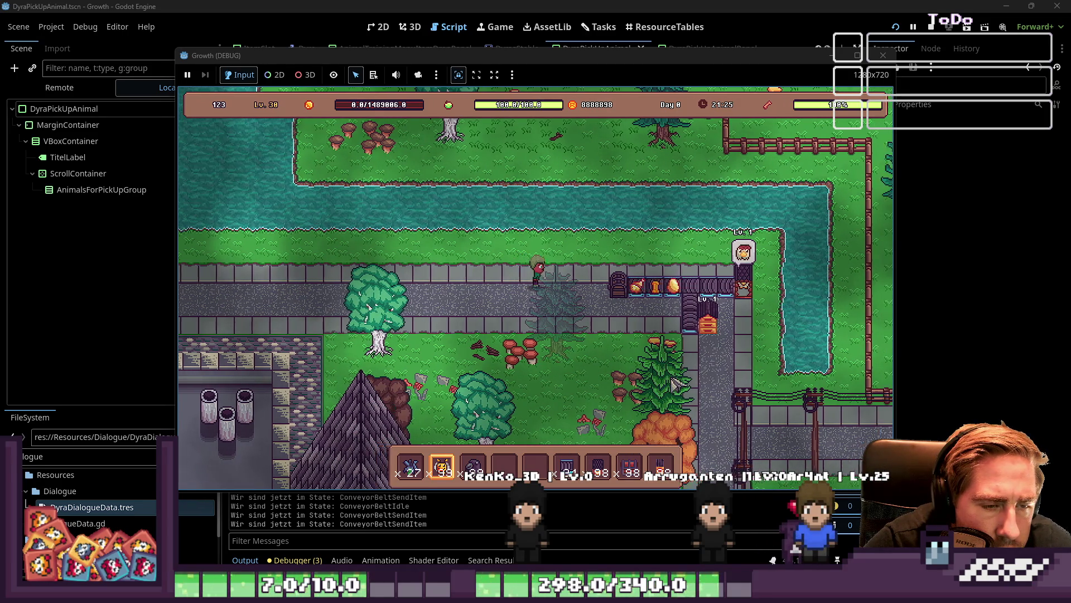
key("s")
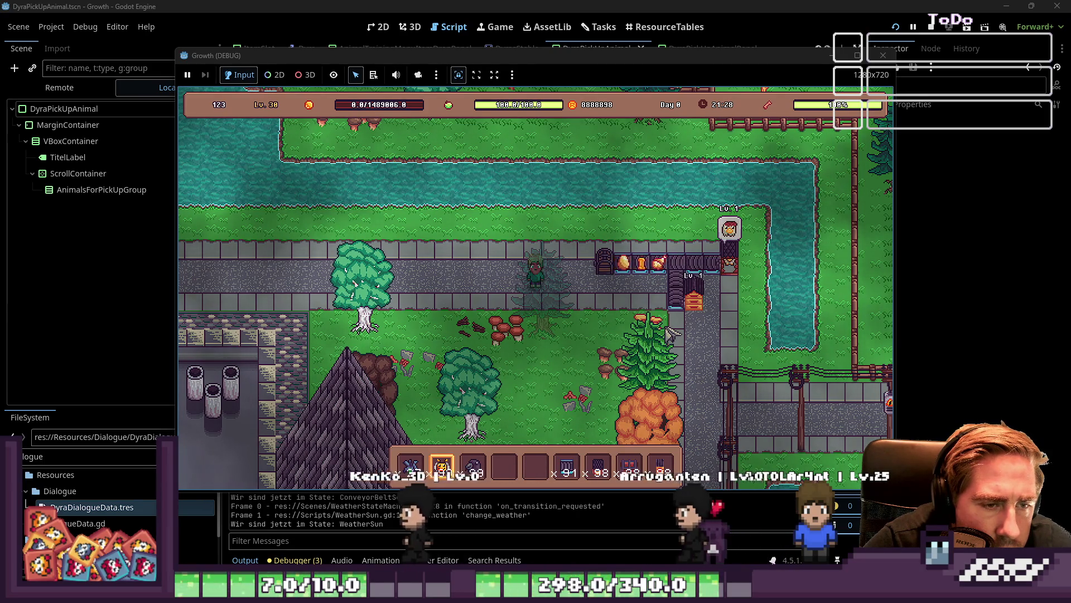
key("w")
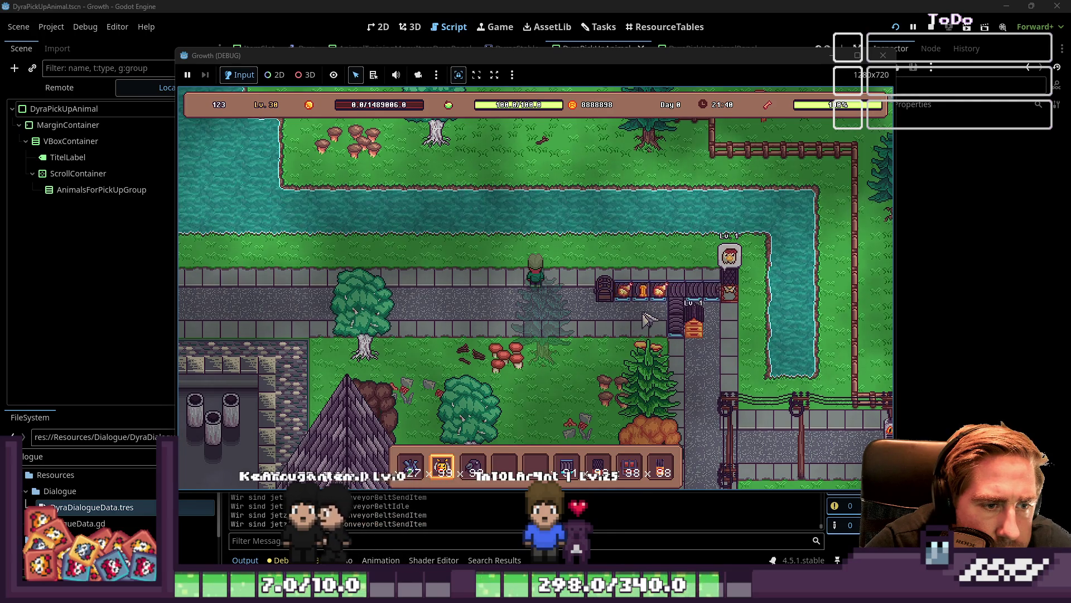
Step: Pick up the red and orange Lv.1 animals and the three vertical conveyor pieces
left_click(733, 297)
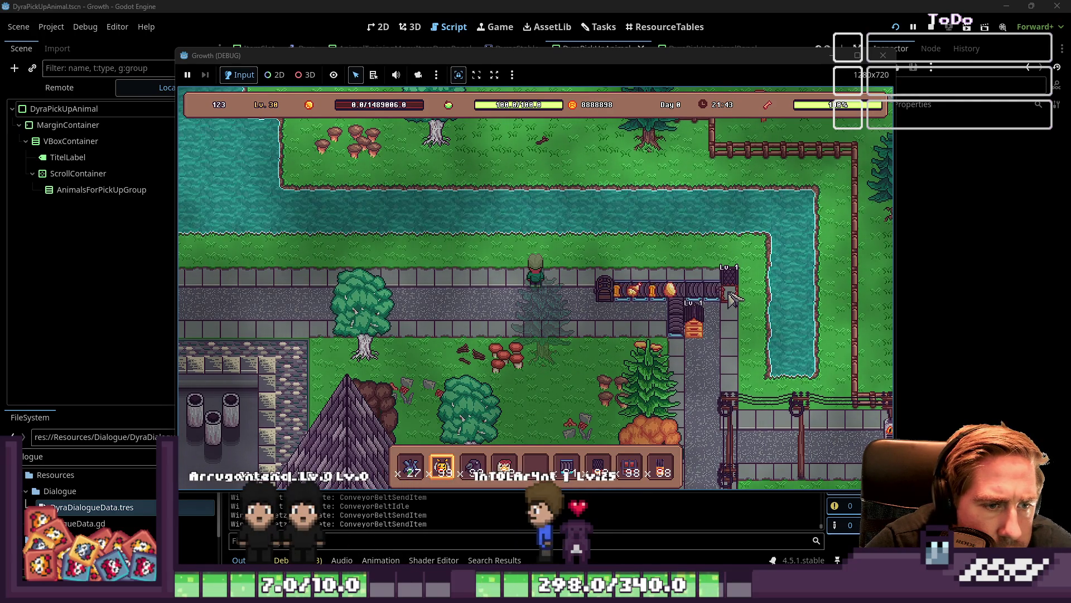
left_click(704, 334)
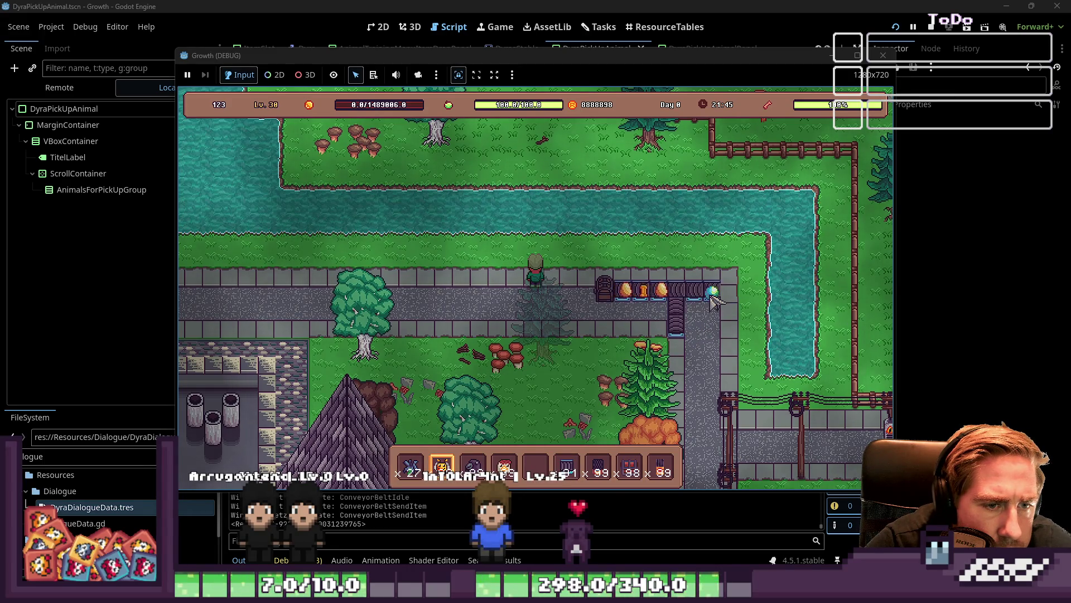
left_click(688, 329)
left_click(682, 304)
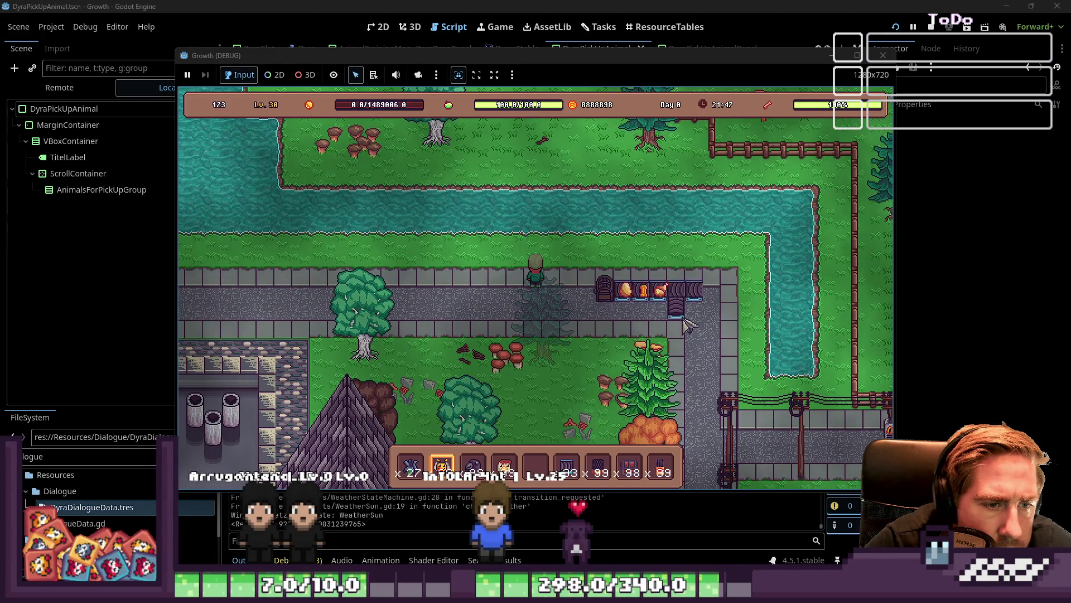
left_click(693, 306)
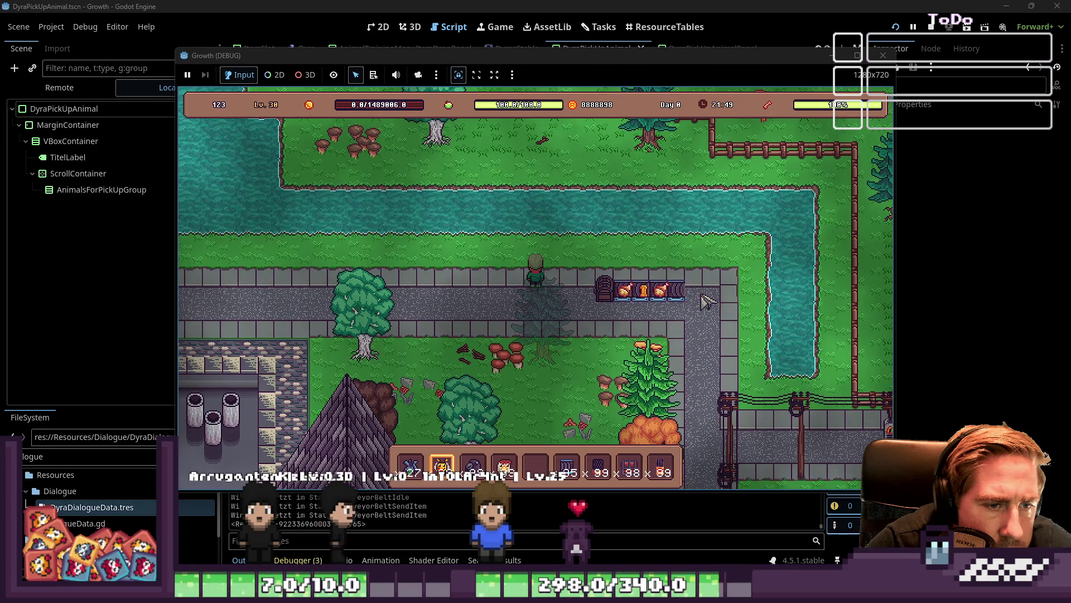
Step: Check what arrived in the chest, then bring up the player's inventory
left_click(607, 294)
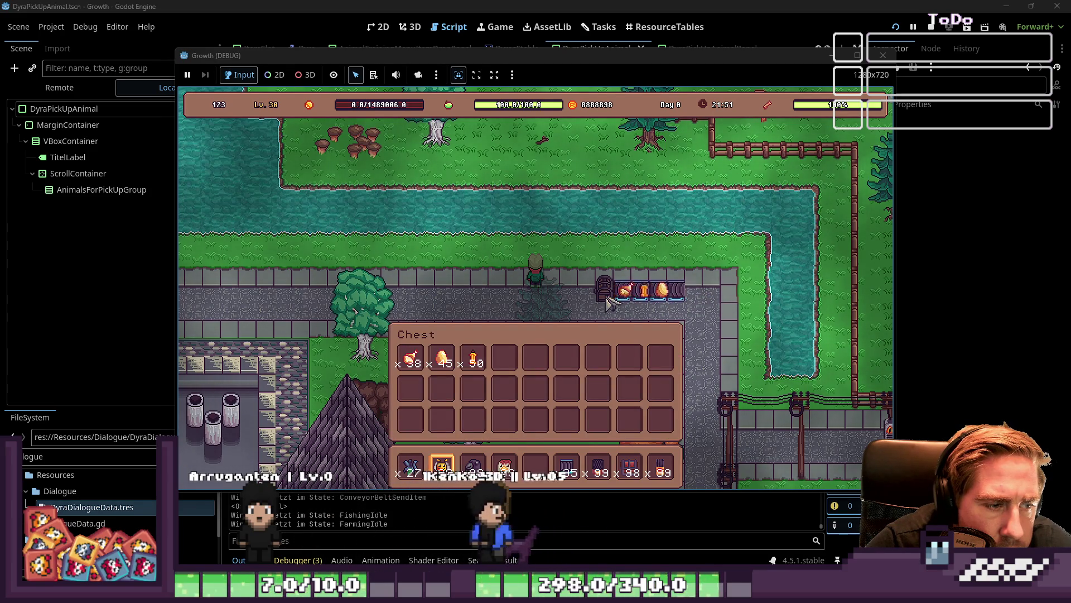
key("Escape")
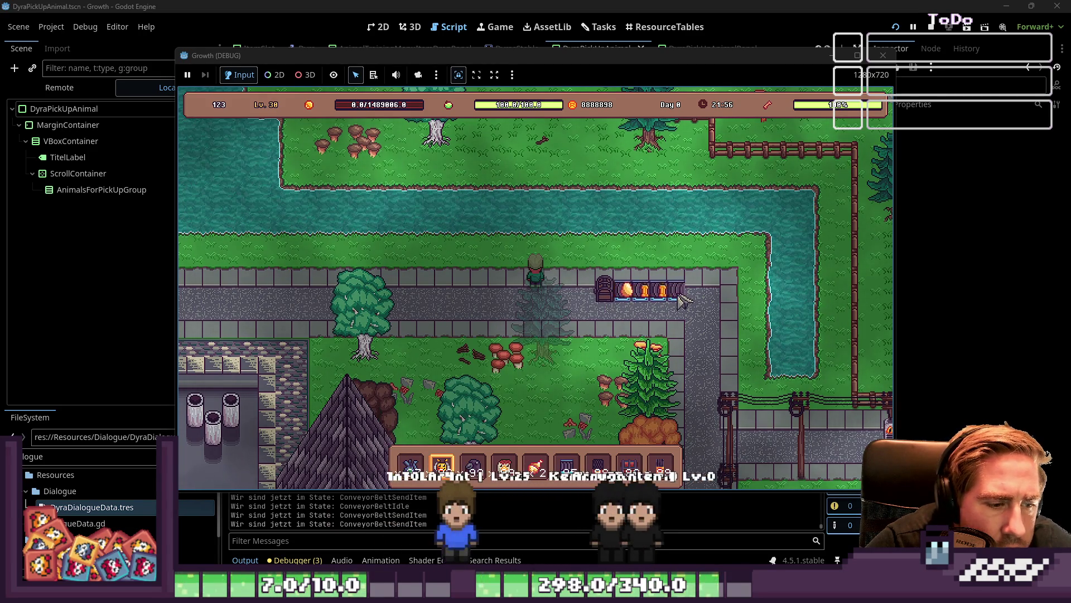
key("i")
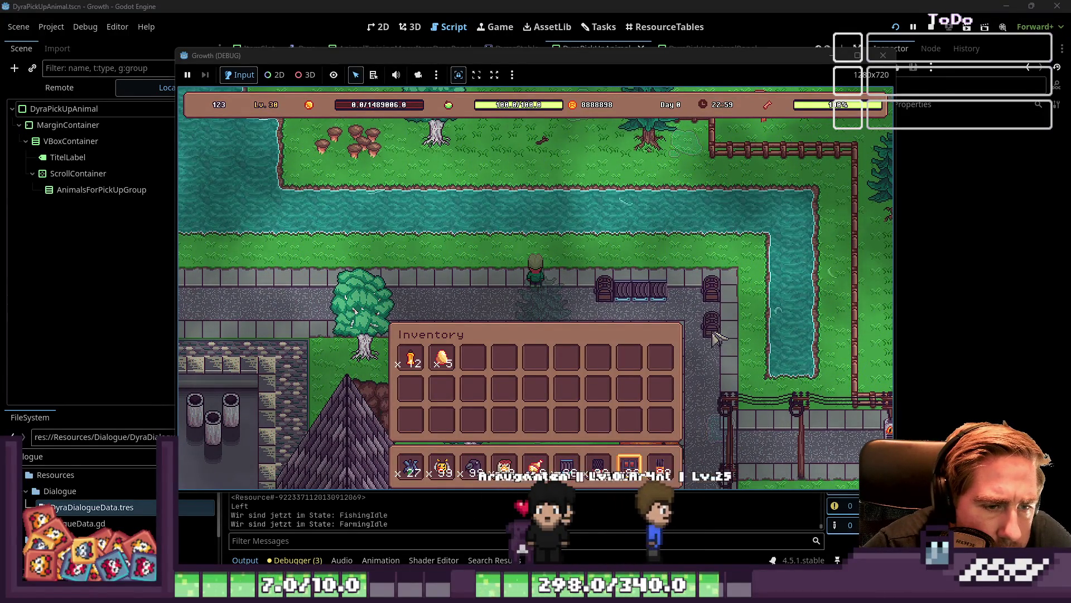
Step: Place a conveyor belt on the tile beside the chest and close the inventory
scroll(701, 337, "up", 2)
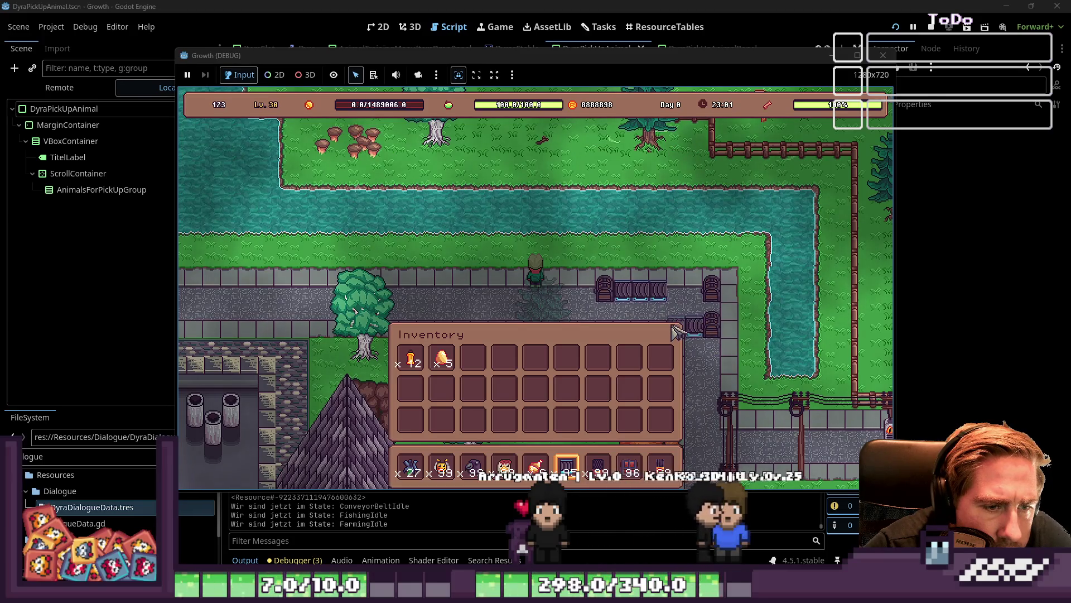
left_click(687, 302)
scroll(610, 254, "down", 2)
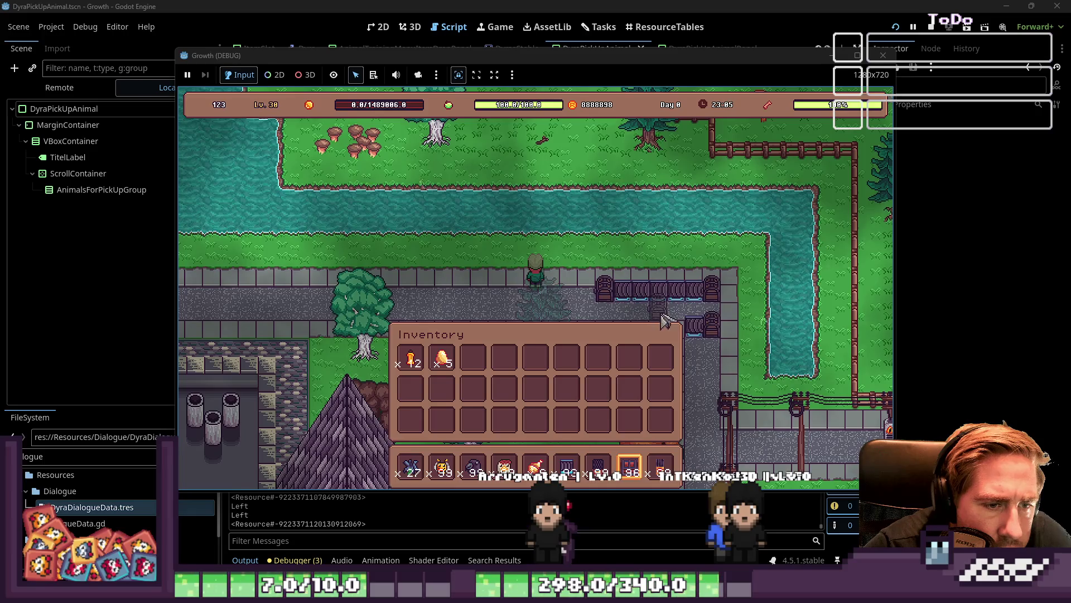
scroll(675, 328, "up", 2)
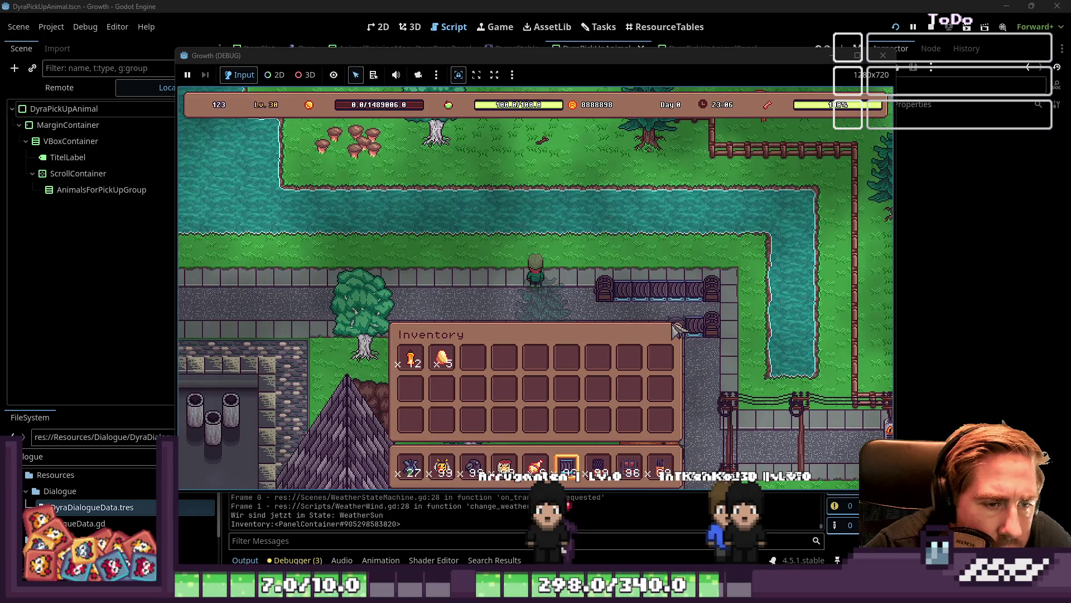
key("i")
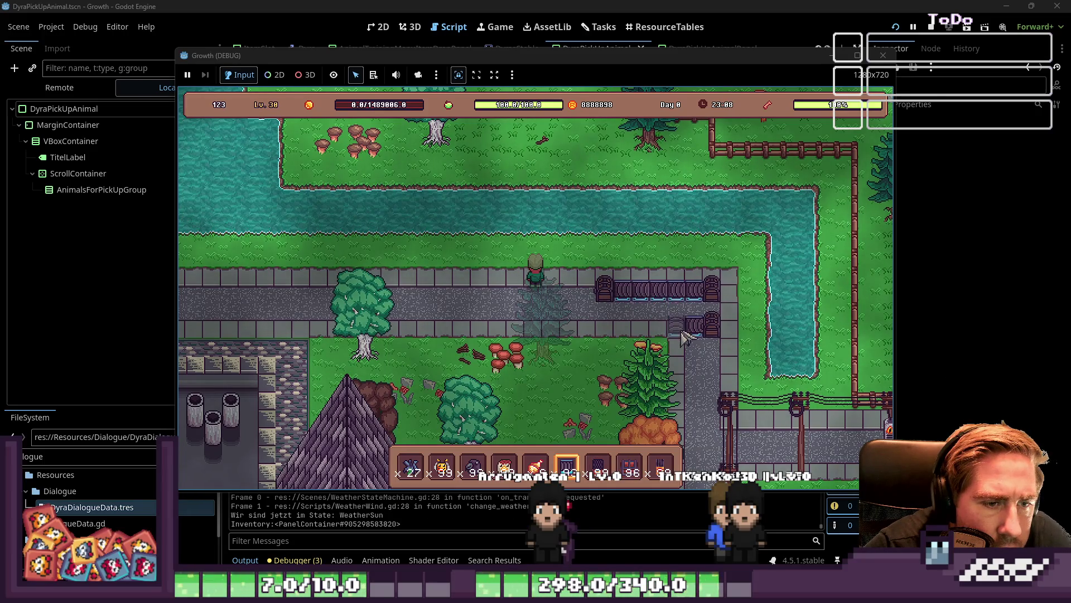
Step: Get the chest's contents showing alongside the player's inventory
scroll(676, 322, "up", 4)
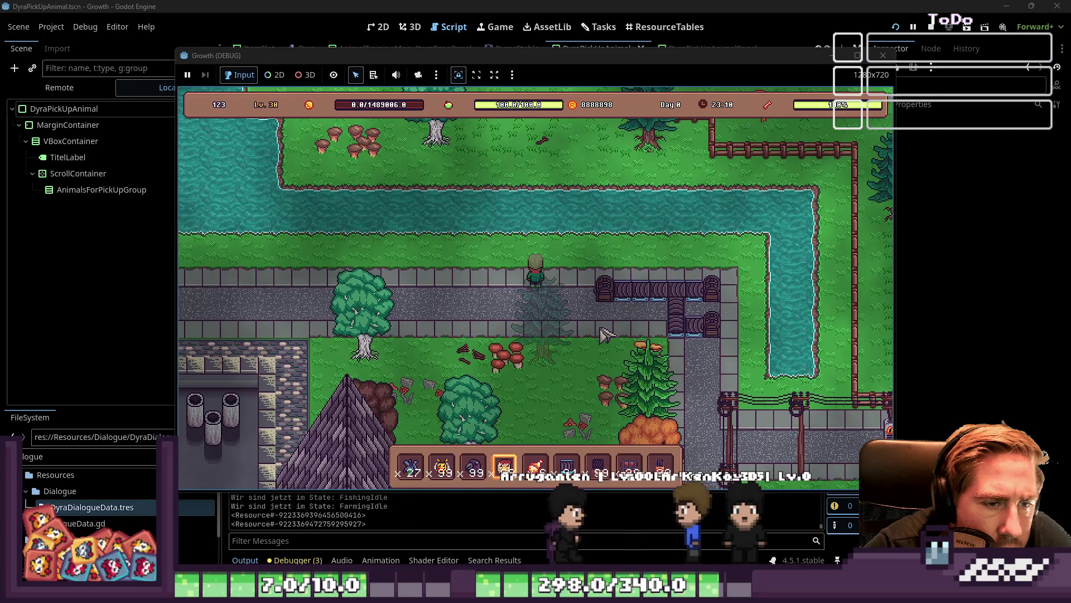
right_click(609, 303)
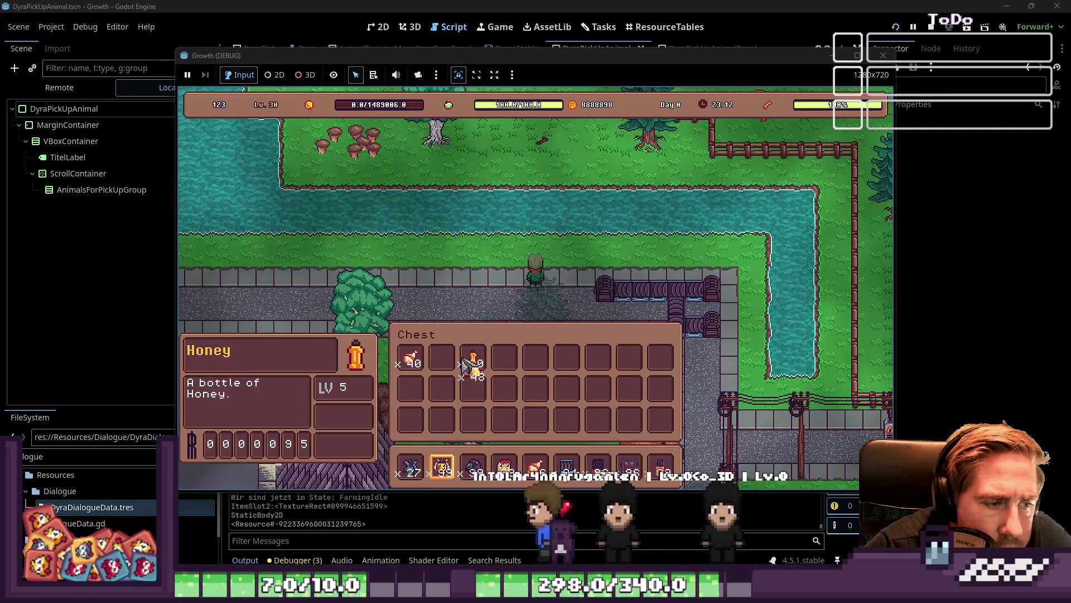
key("i")
key("i")
right_click(586, 310)
key("i")
Step: Move the Chicken x40 and golden x48 stacks from the chest into the inventory
key("i")
right_click(606, 302)
key("i")
key("i")
key("i")
right_click(607, 301)
left_click_drag(411, 237, 473, 360)
mouse_move(442, 237)
left_mouse_down()
mouse_move(513, 369)
mouse_move(535, 359)
left_mouse_up()
key("i")
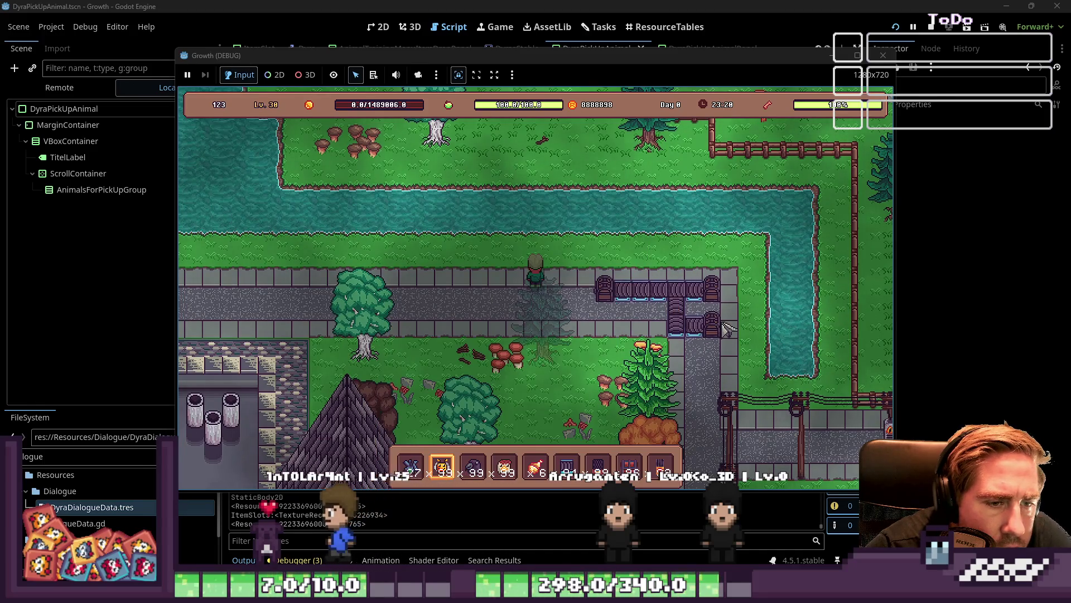
Step: Put the Golden Raw Chicken, Blue Freezia, crow item and chicken stack onto the conveyor
left_click(725, 330)
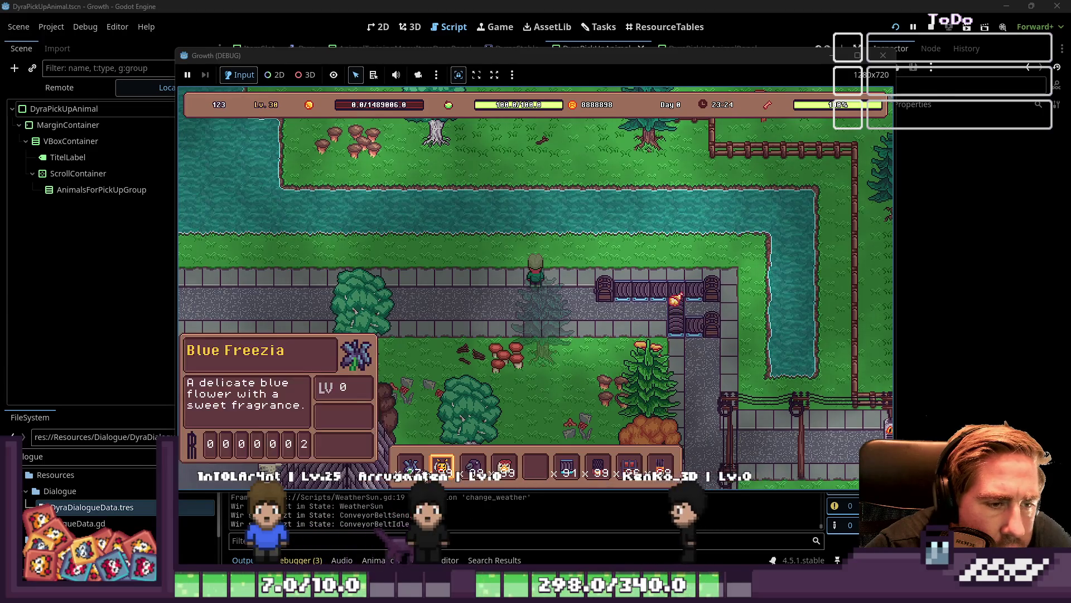
left_click(411, 466)
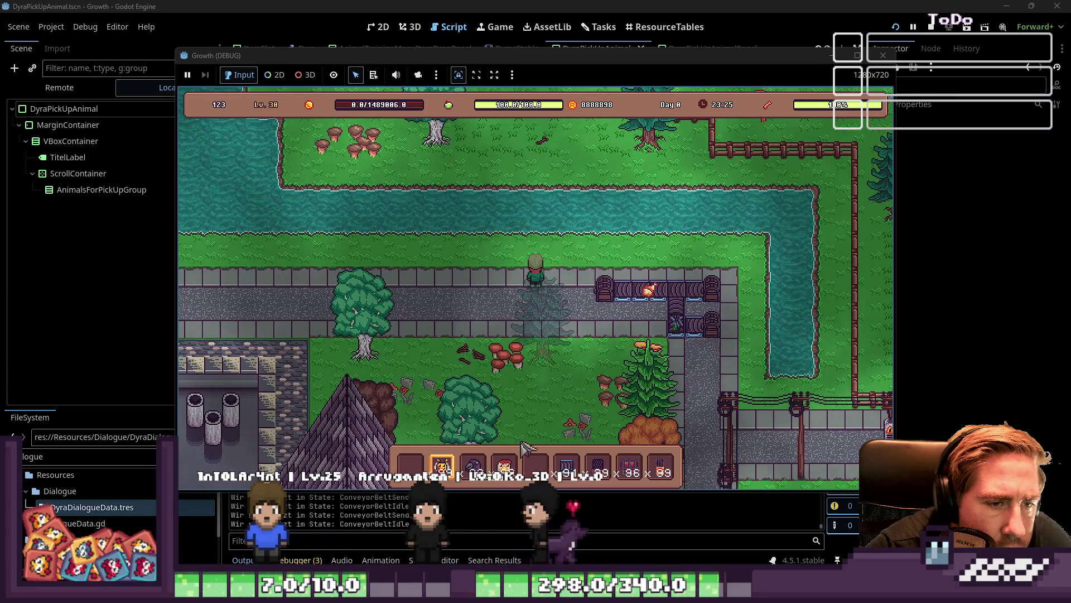
left_click(473, 466)
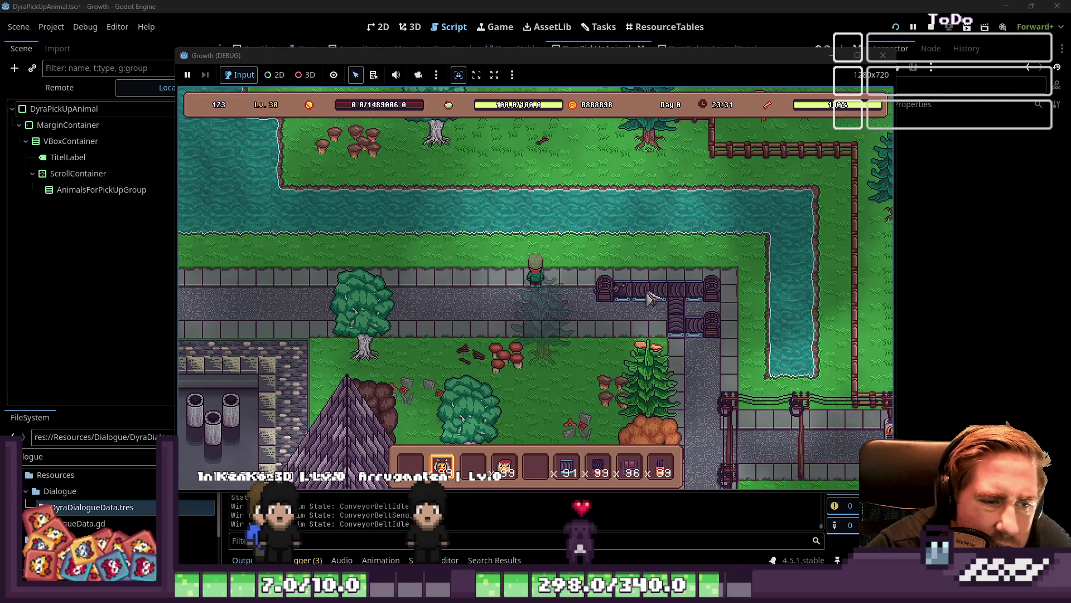
mouse_move(502, 470)
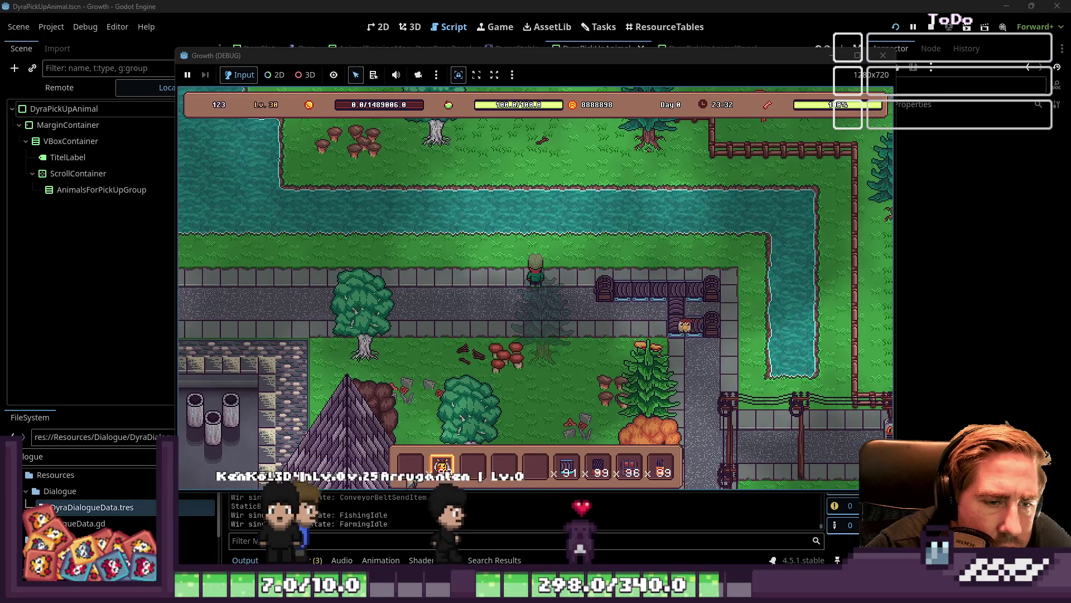
left_click_drag(441, 466, 727, 289)
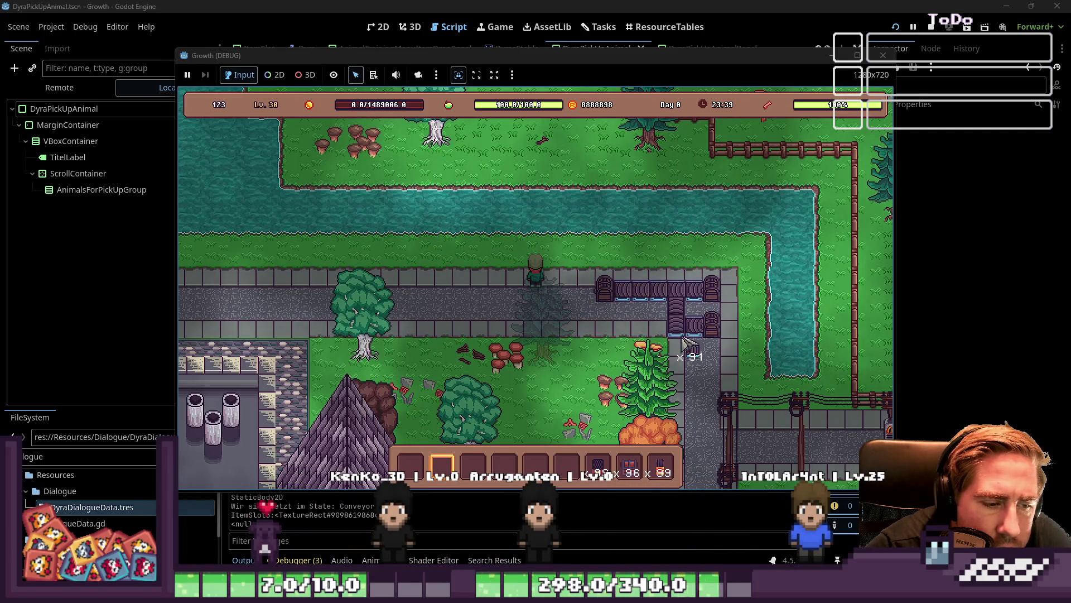
Step: Open the chest again to check the seven stacks stored inside
mouse_move(611, 477)
scroll(611, 478, "down", 1)
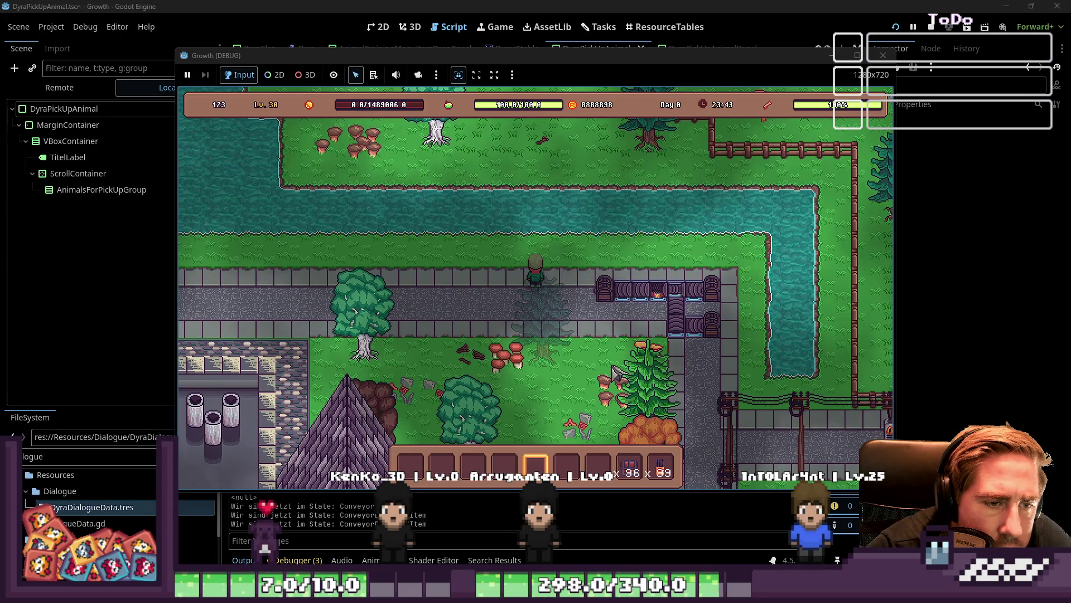
scroll(614, 369, "down", 1)
left_click(609, 291)
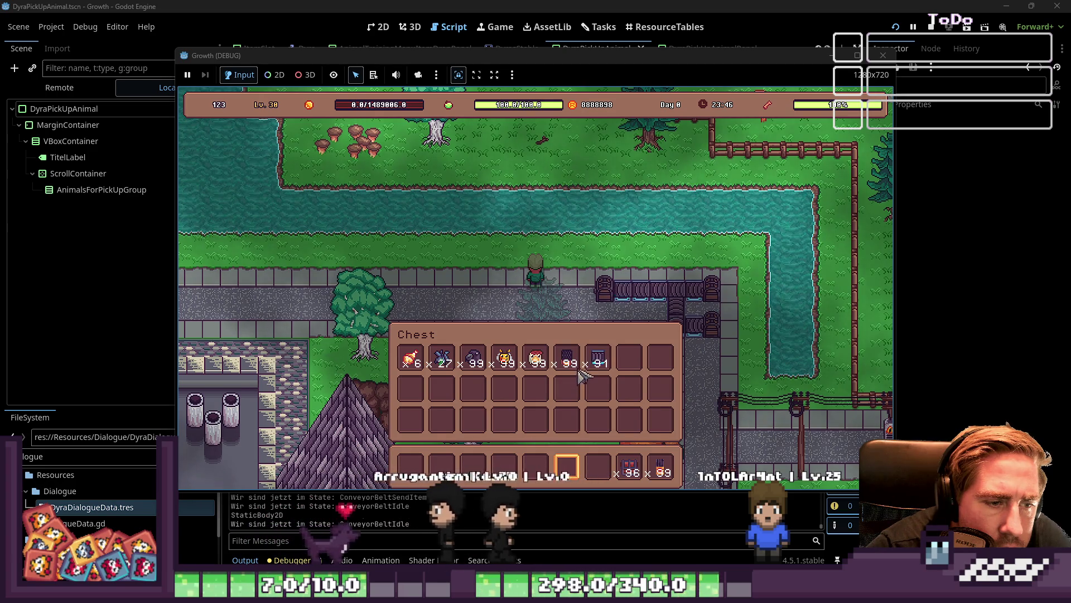
Step: Take the conveyor belts from the chest and lay four belts along the path row
left_click(598, 360, "shift")
scroll(514, 369, "up", 2)
key("Escape")
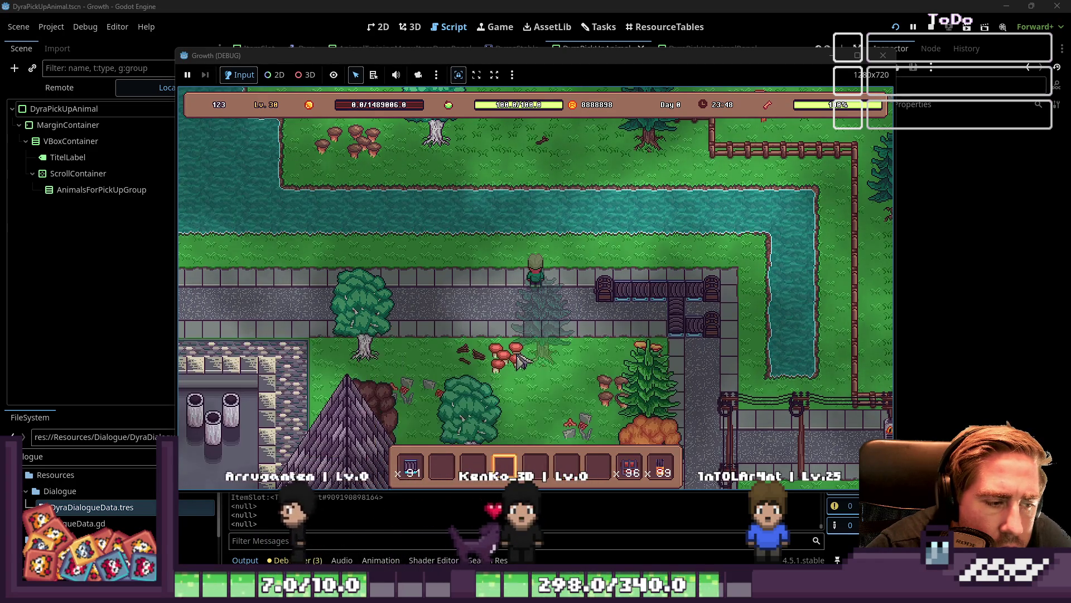
scroll(519, 361, "up", 3)
left_click(611, 317)
left_click_drag(610, 330, 667, 333)
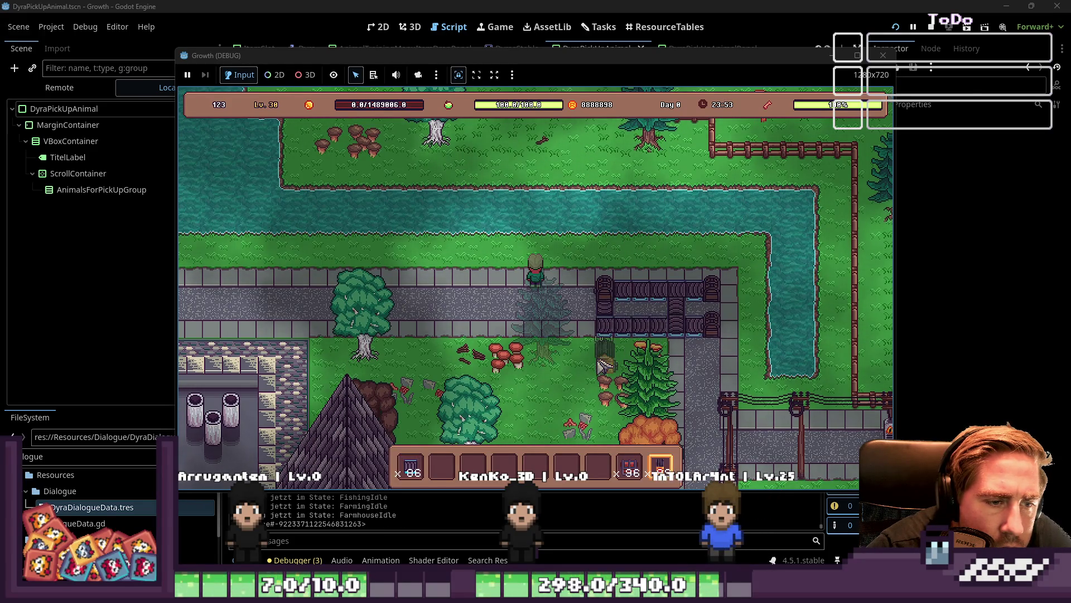
Step: Look over the chest and the player's inventory, then close both
left_click(607, 305)
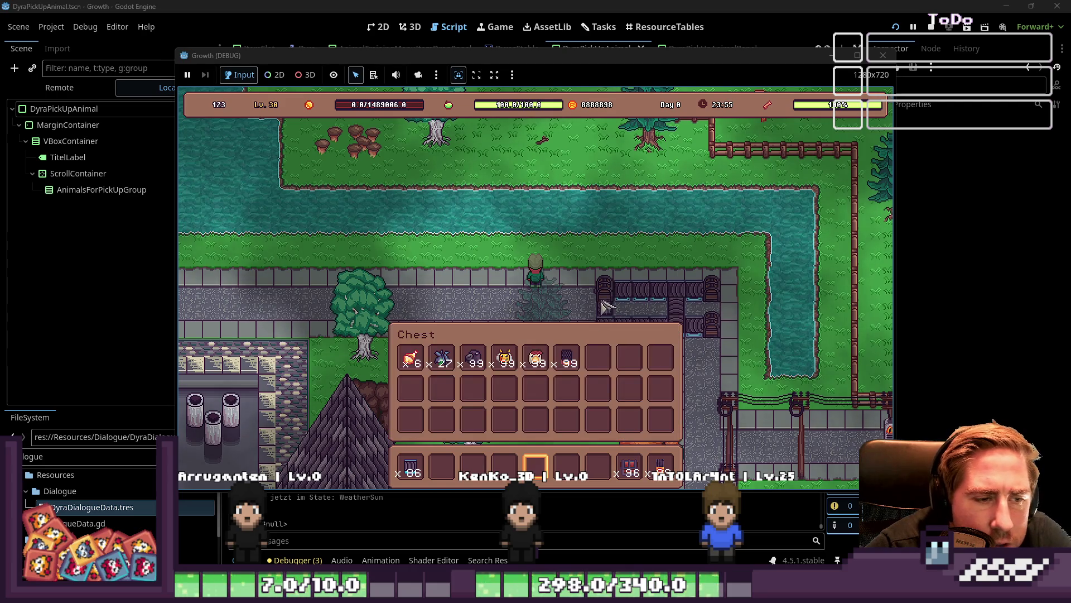
mouse_move(578, 358)
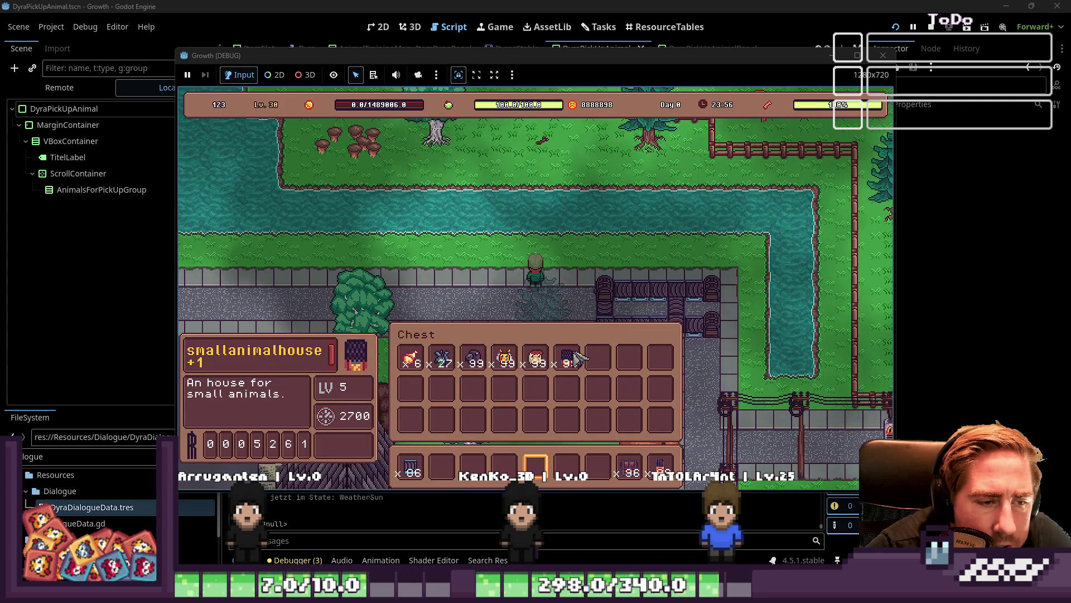
left_click(599, 296)
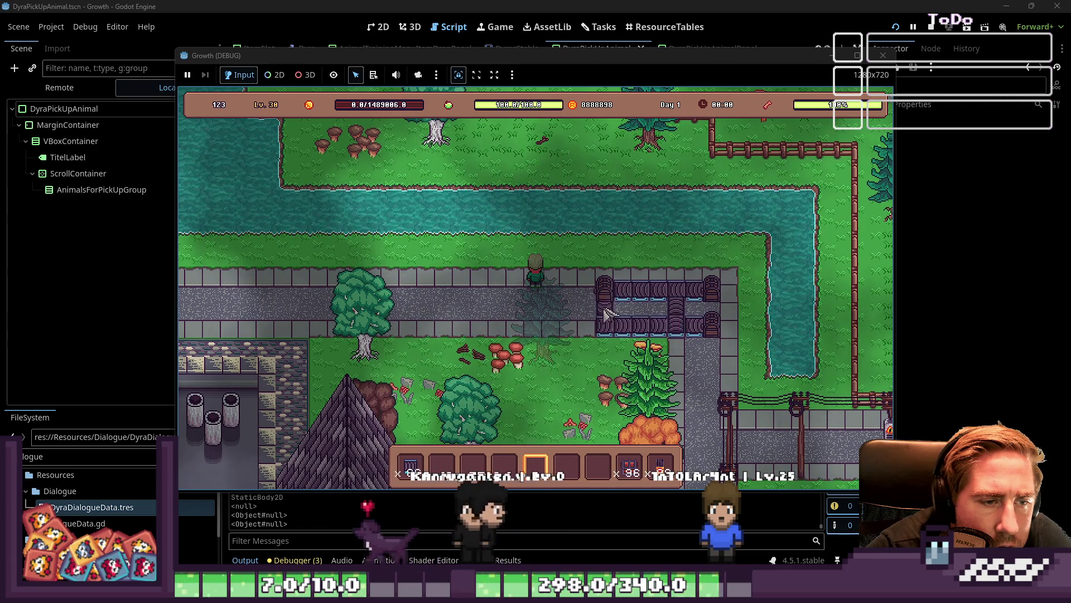
scroll(604, 315, "up", 4)
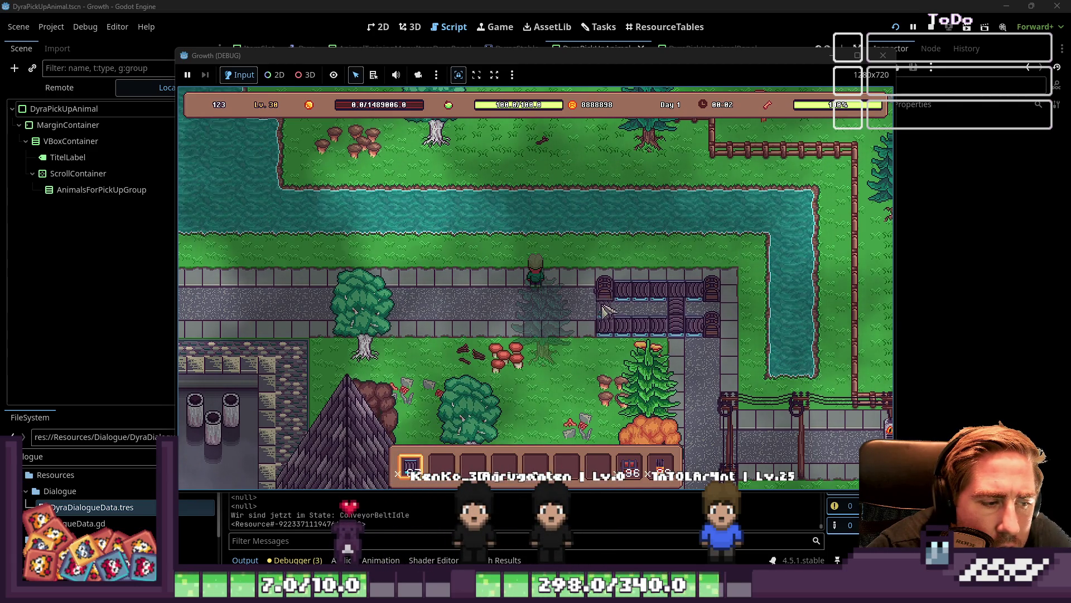
scroll(587, 304, "up", 1)
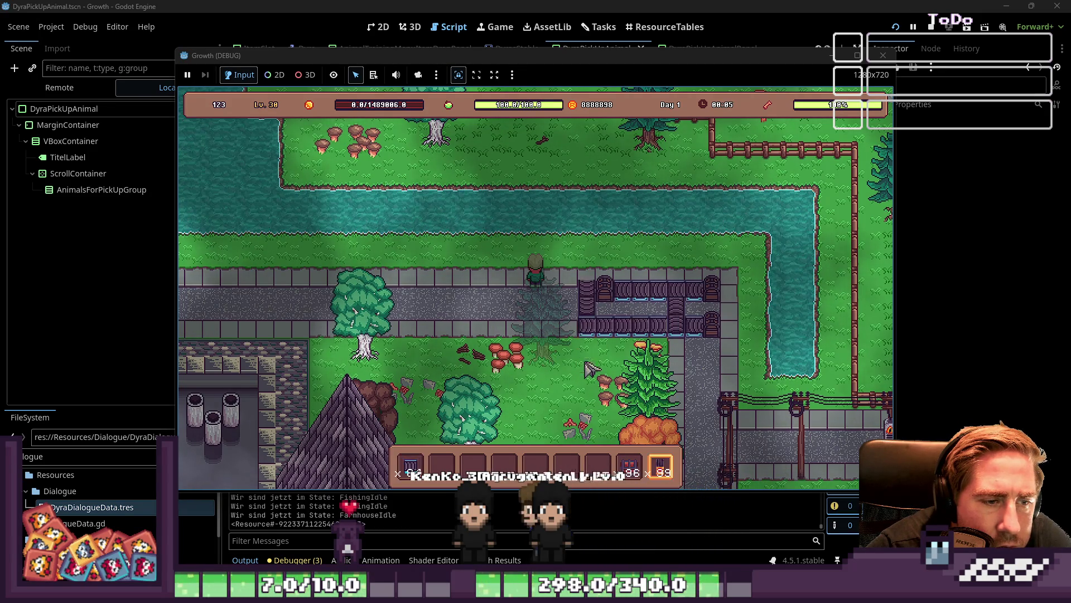
scroll(587, 369, "down", 2)
key("i")
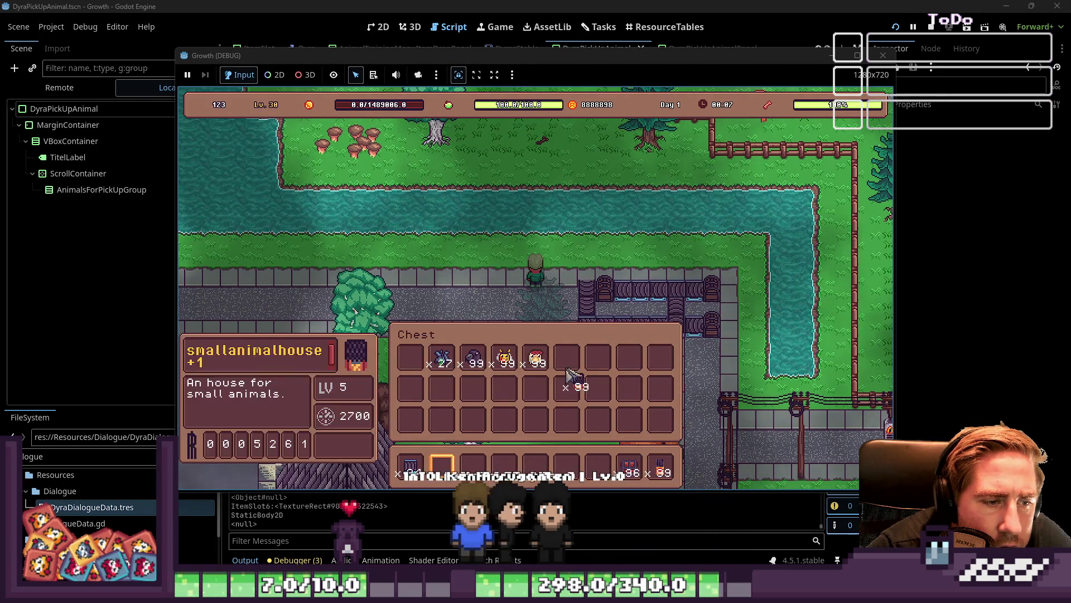
key("i")
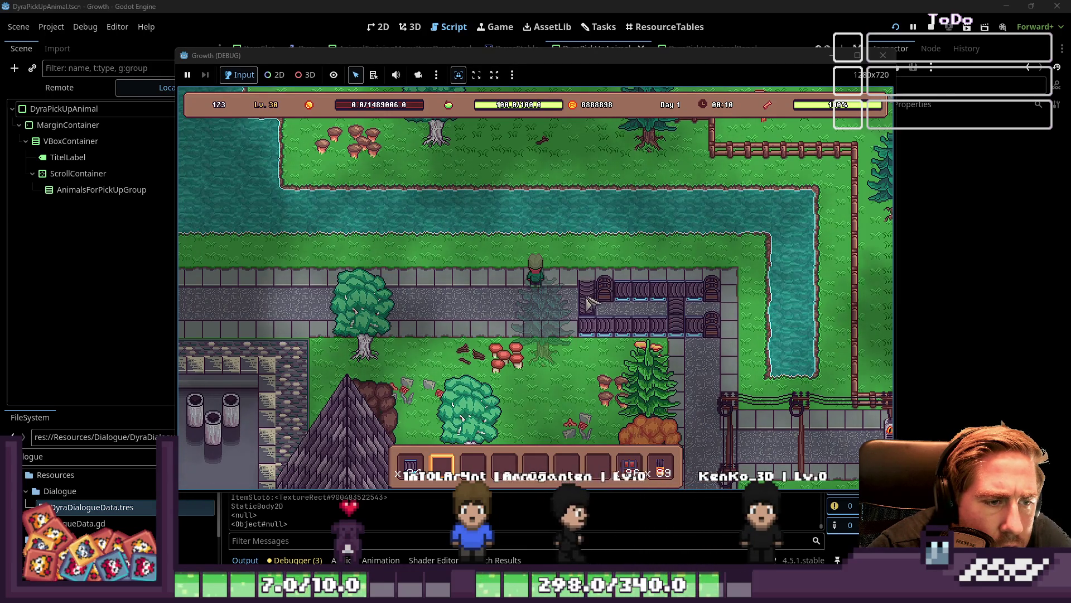
Step: Pick up three misplaced conveyor belt pieces and re-equip the belts
key("1")
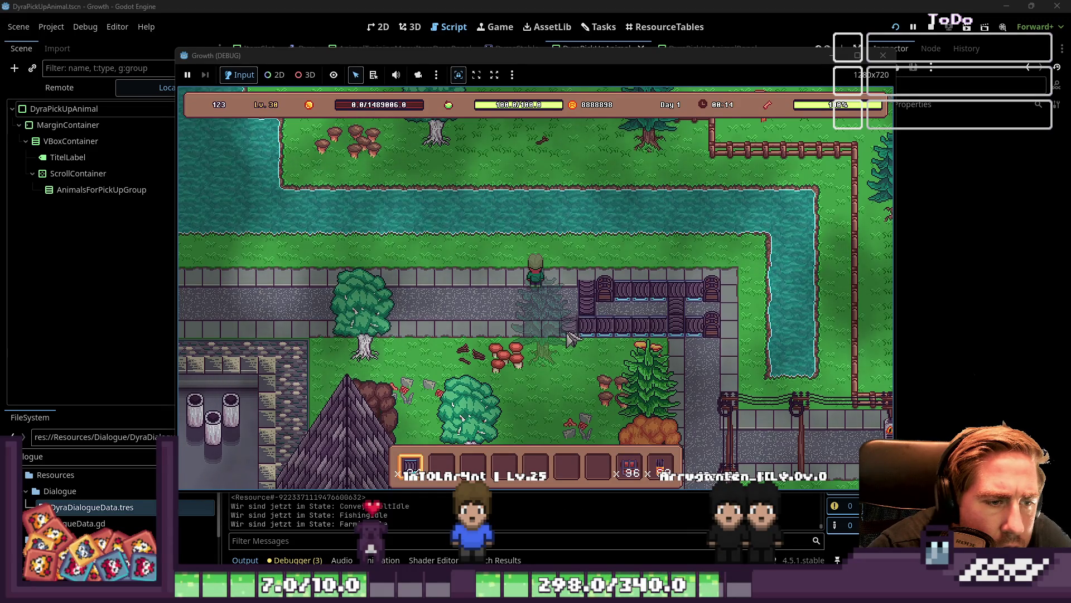
key("2")
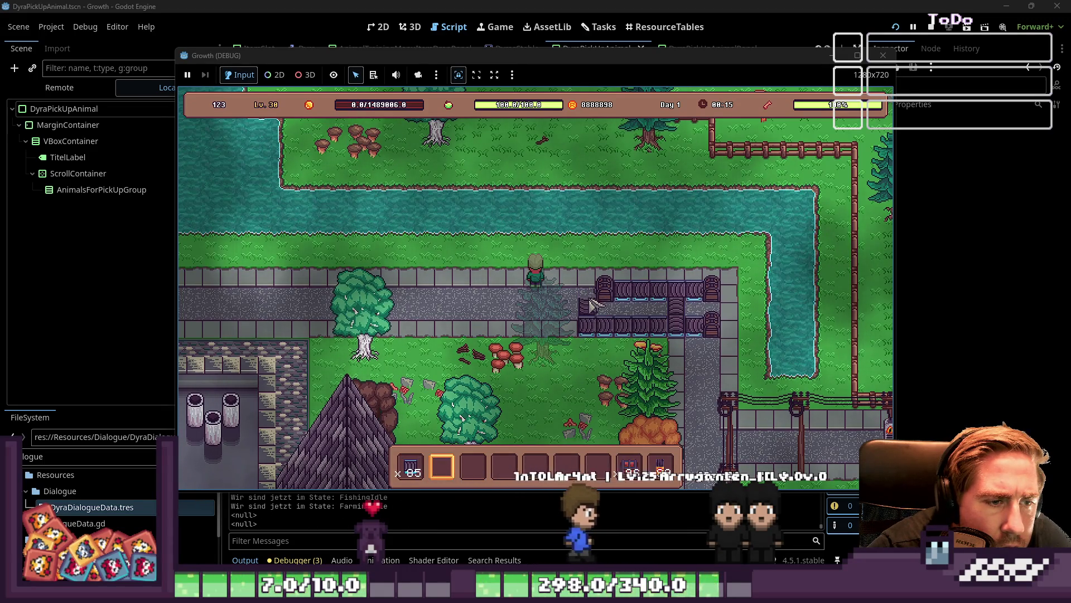
left_click(713, 309)
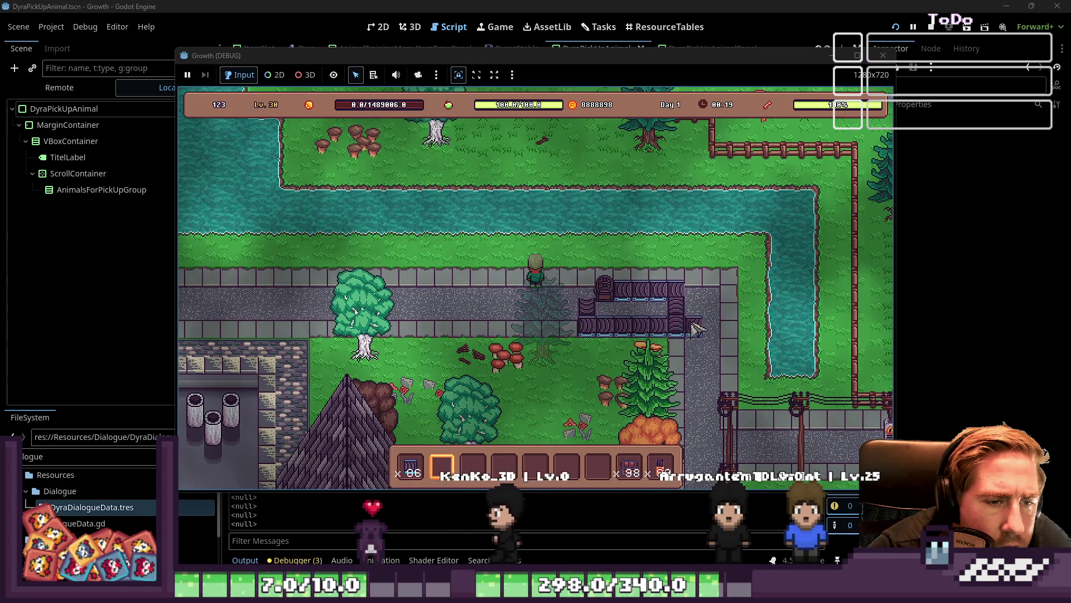
left_click(603, 288)
left_click(591, 304)
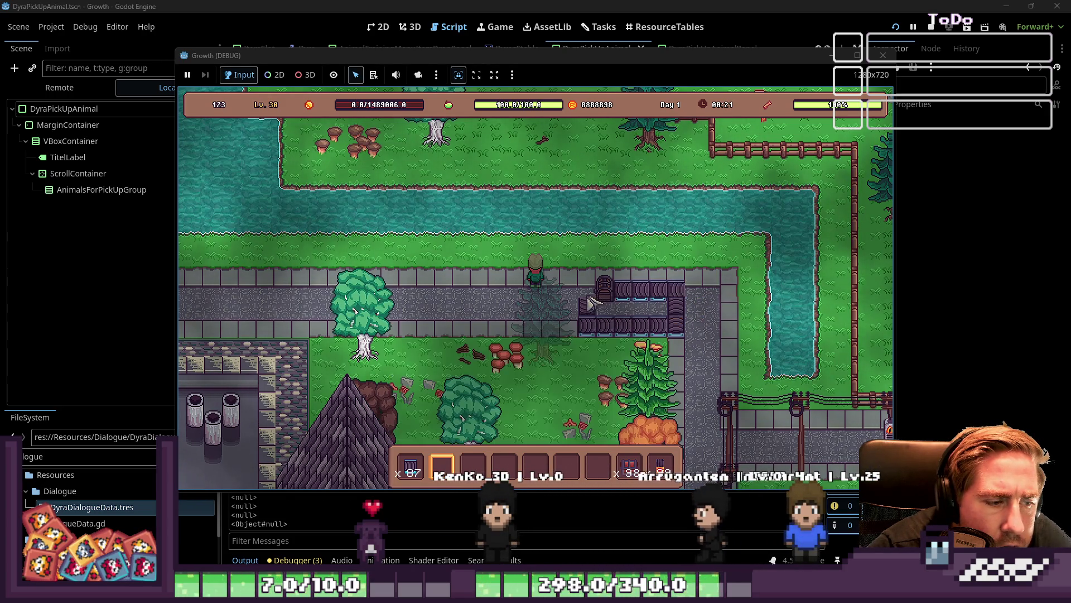
key("9")
key("1")
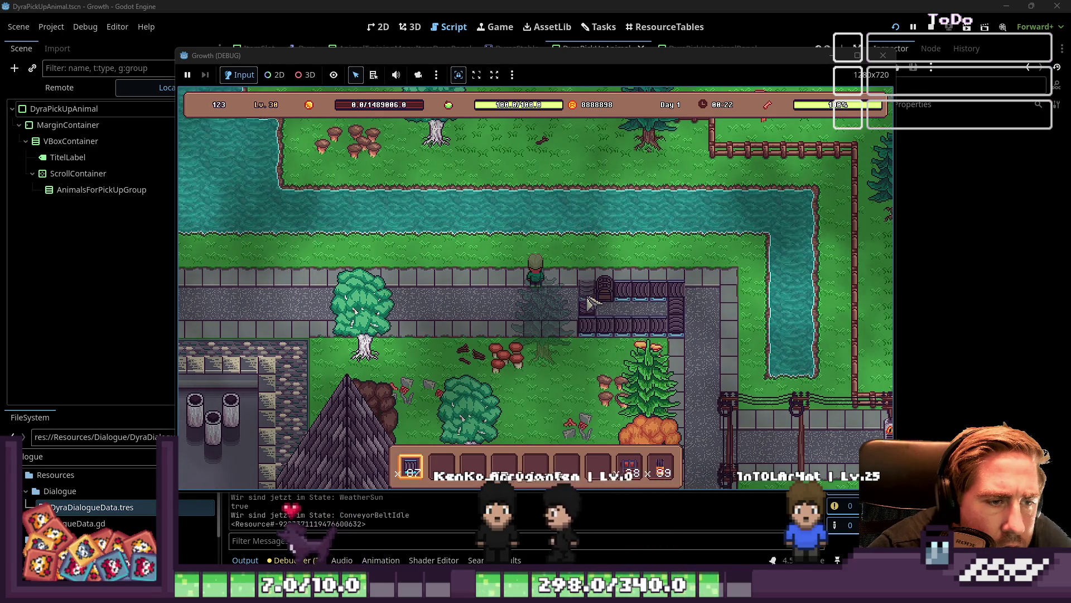
Step: Take the remaining 99-item stack out of the chest, leaving it empty
key("7")
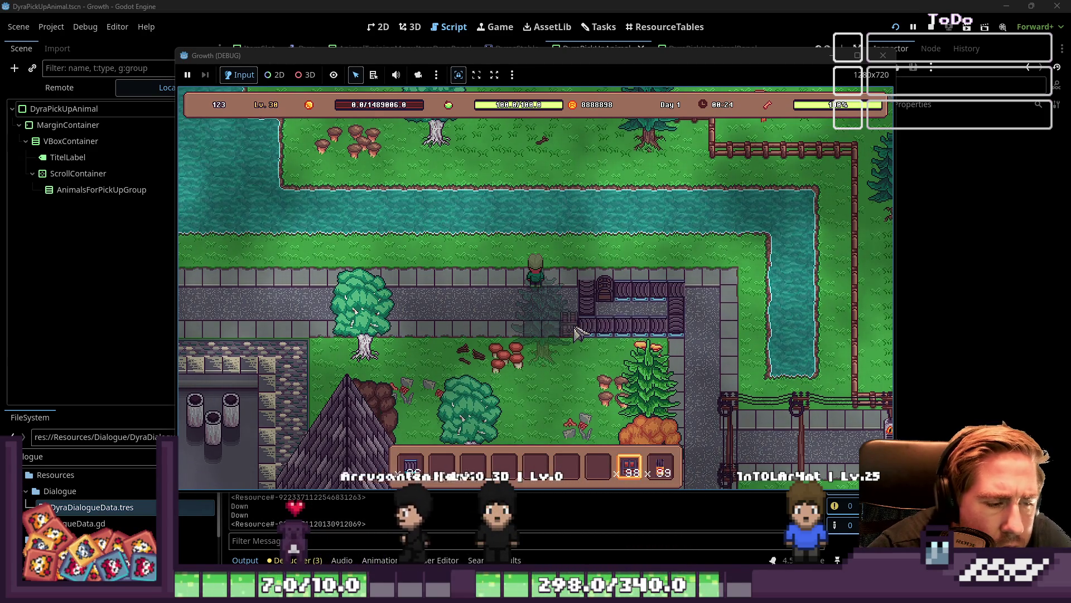
left_click(604, 306)
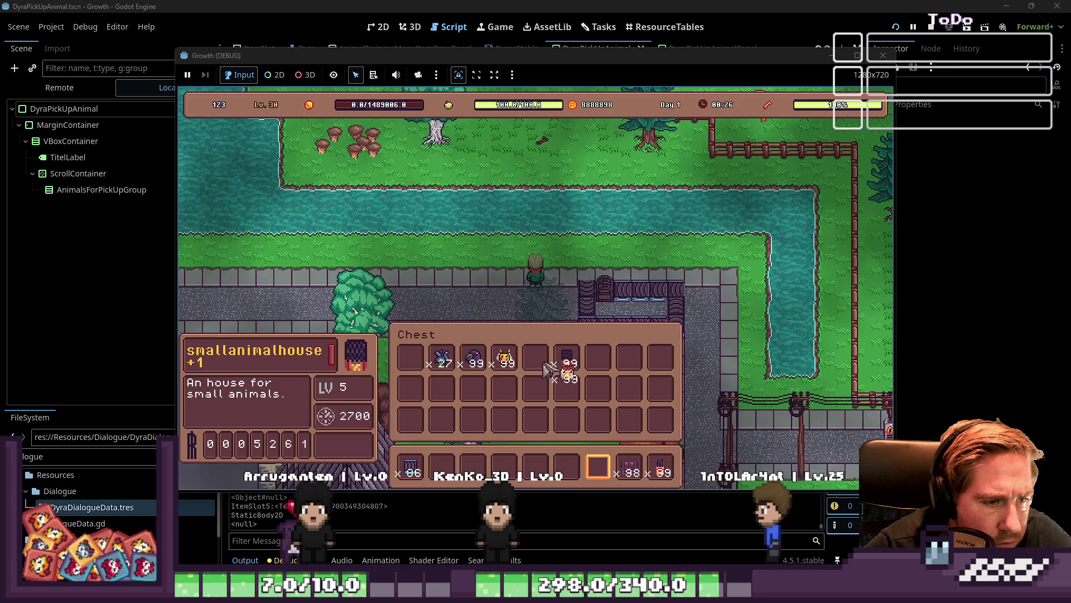
left_click_drag(535, 360, 401, 366)
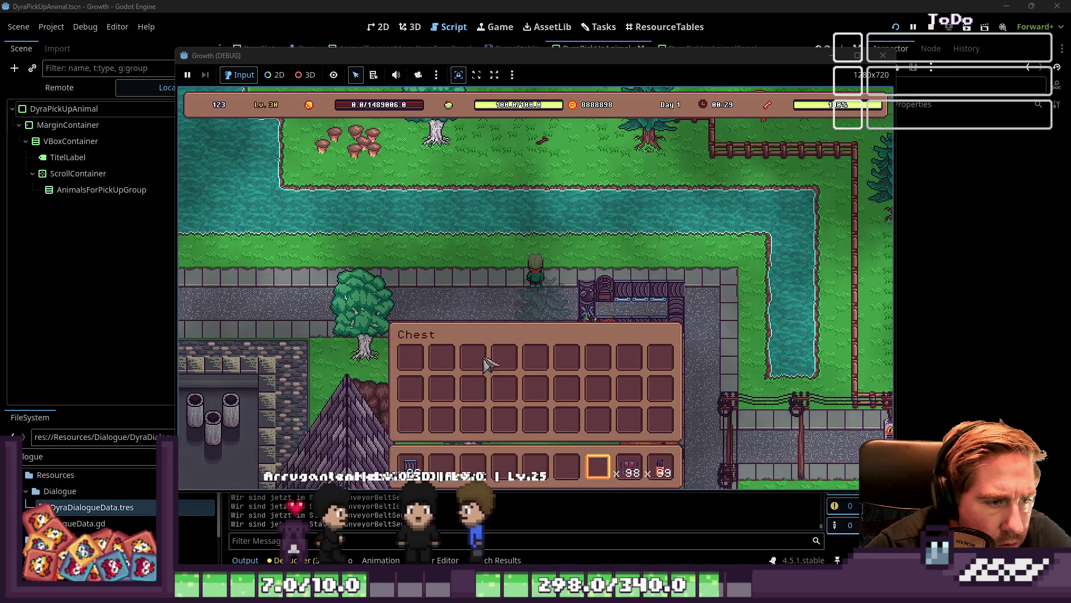
key("Escape")
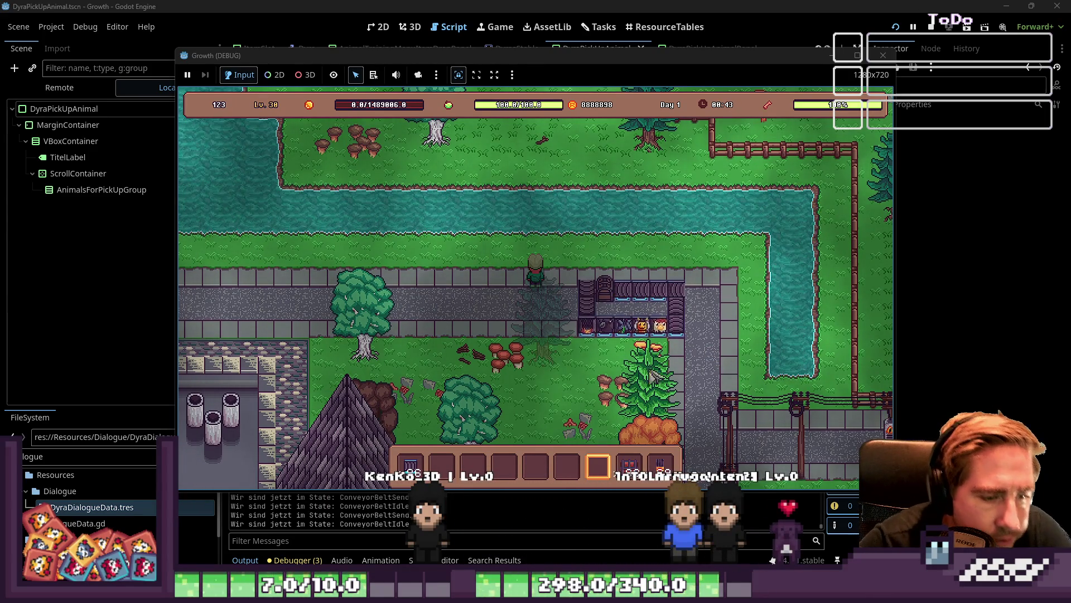
Step: Walk the player right, down below the conveyor and left along the grass to watch items move
scroll(532, 363, "up", 6)
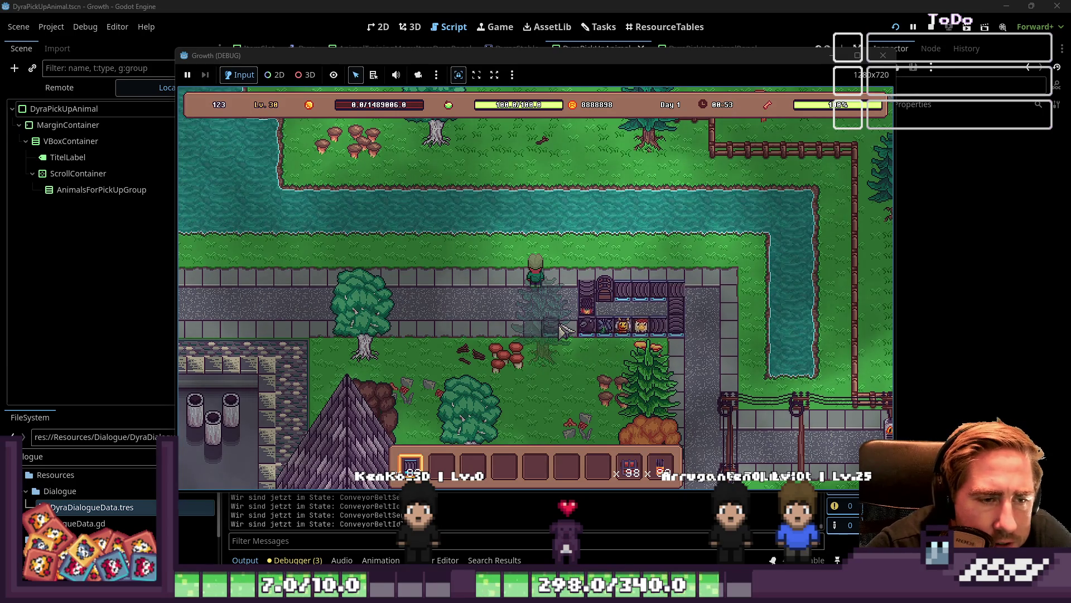
key("2")
key("d")
key("s")
key("d")
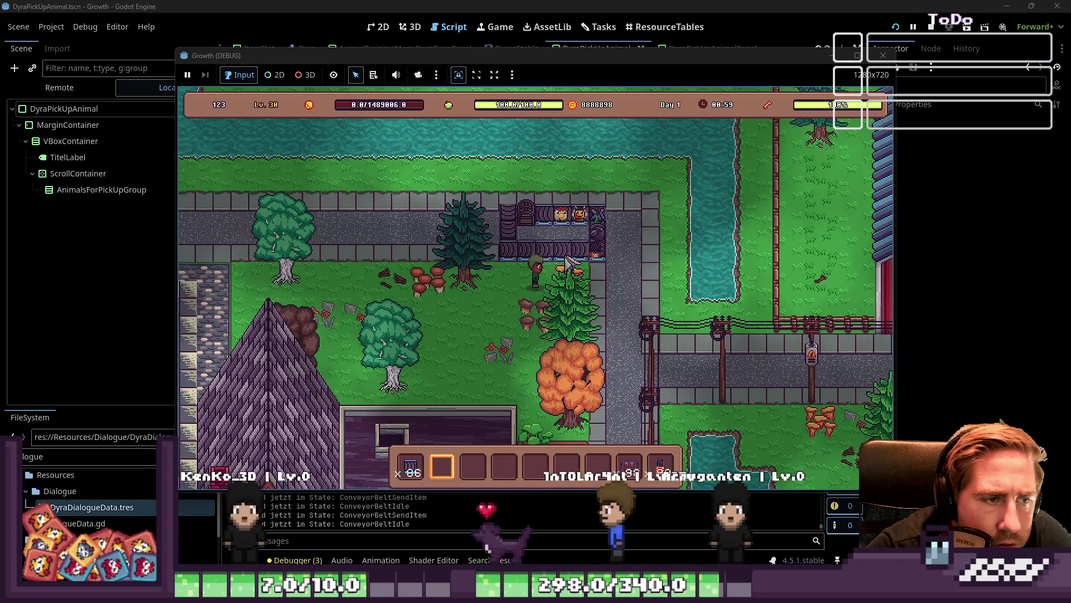
key("a")
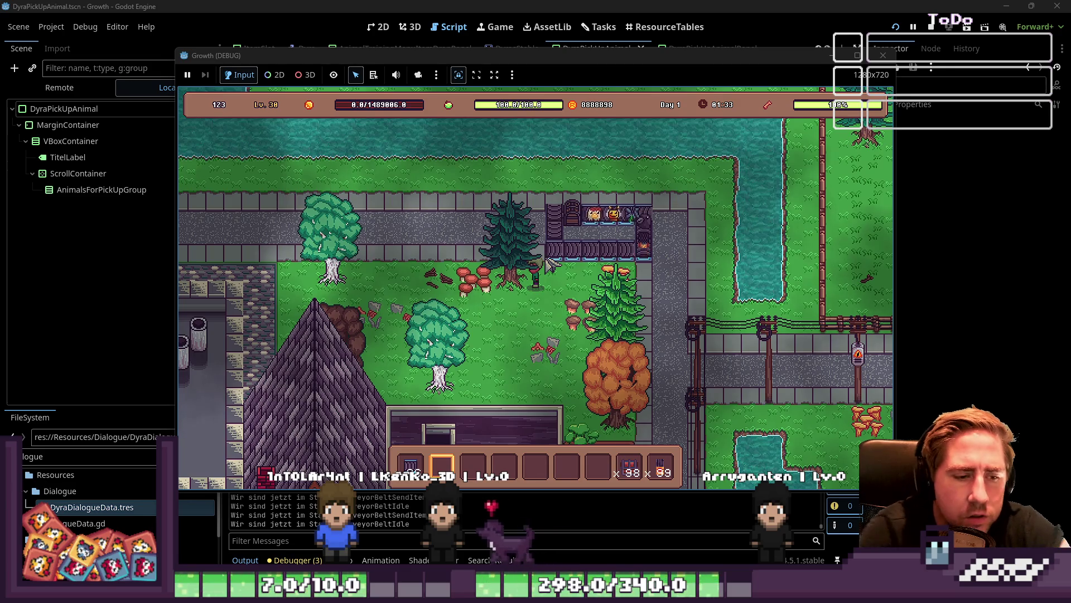
key("1")
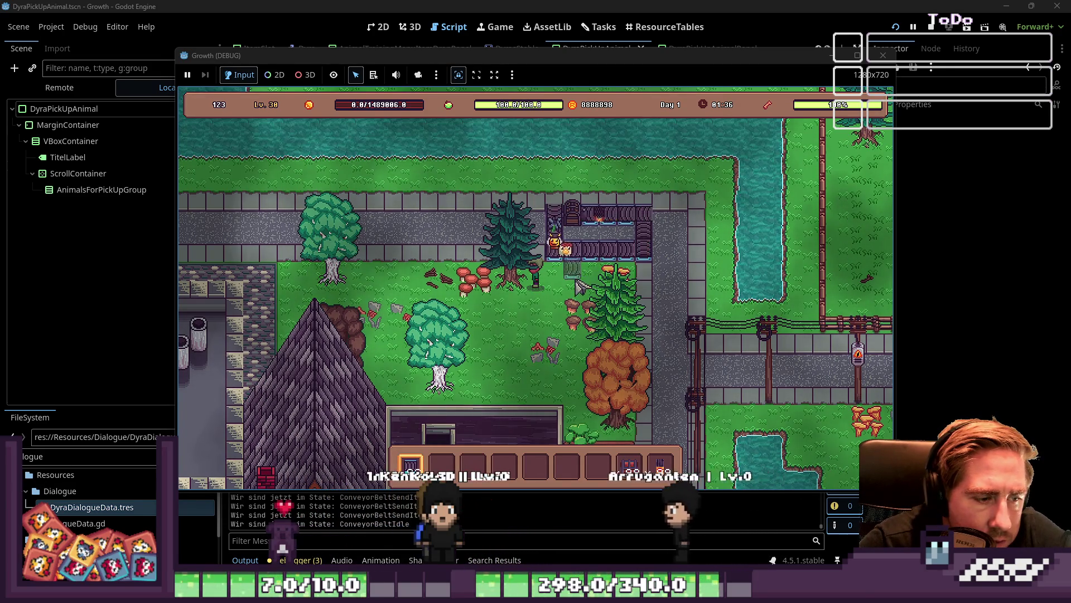
Step: Add two conveyor pieces at the belt's right end and open the full item inventory
key("2")
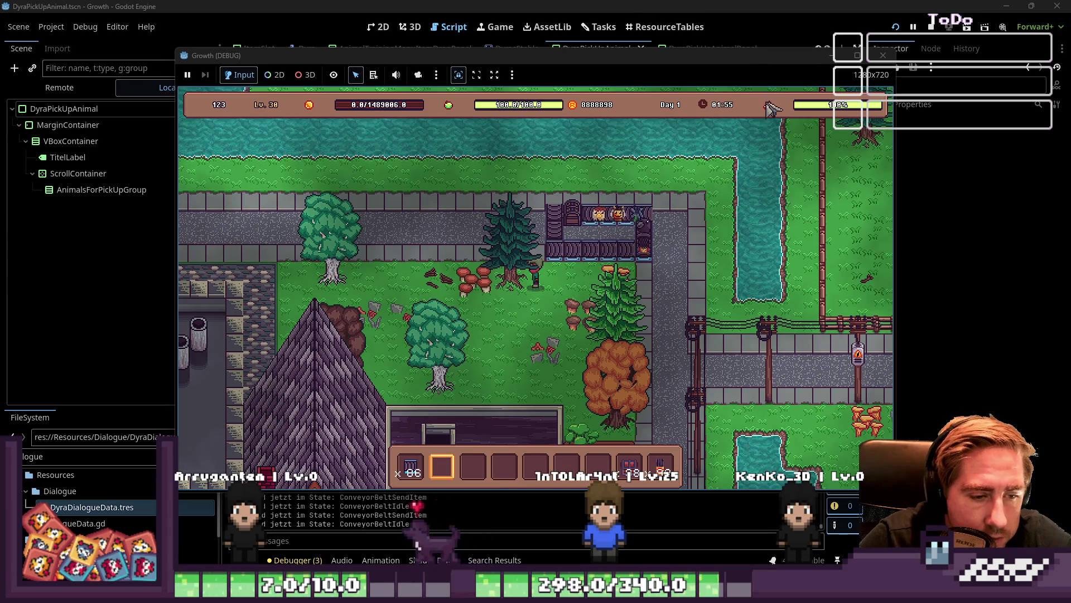
key("1")
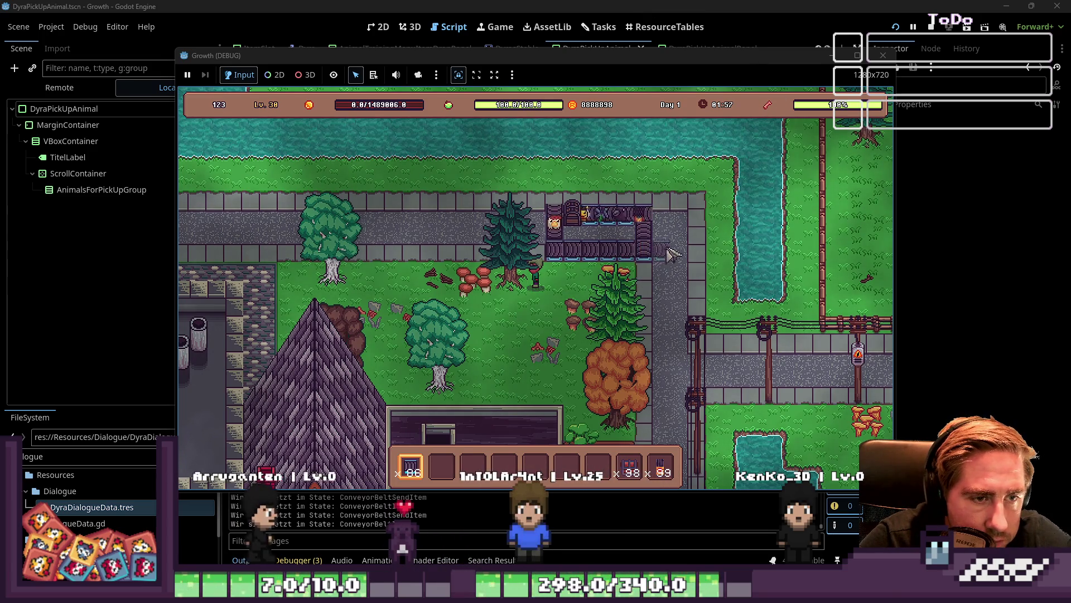
left_click(675, 241)
left_click(684, 237)
key("6")
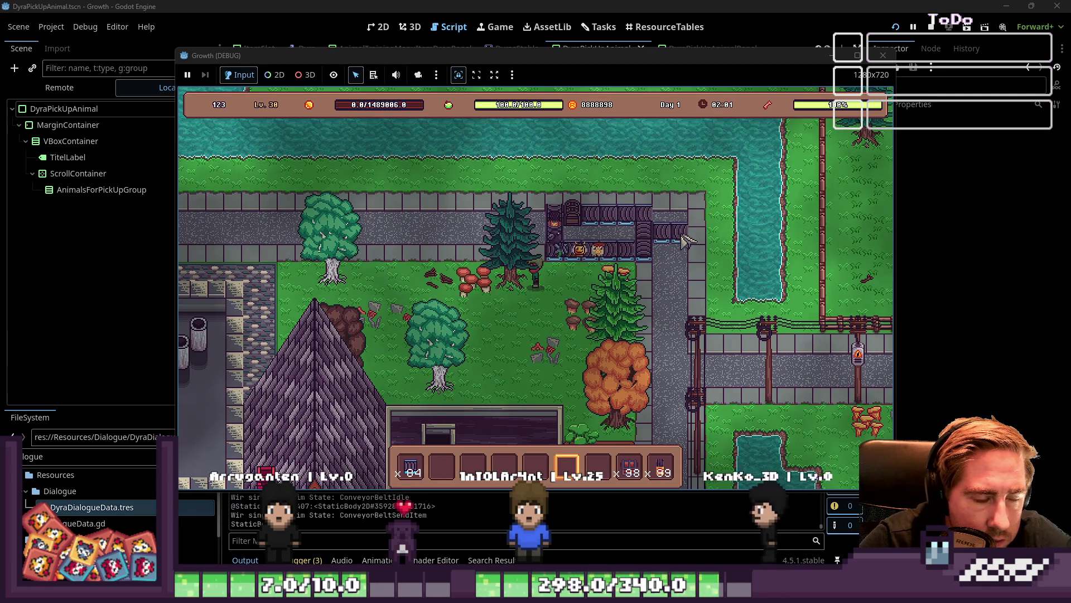
key("i")
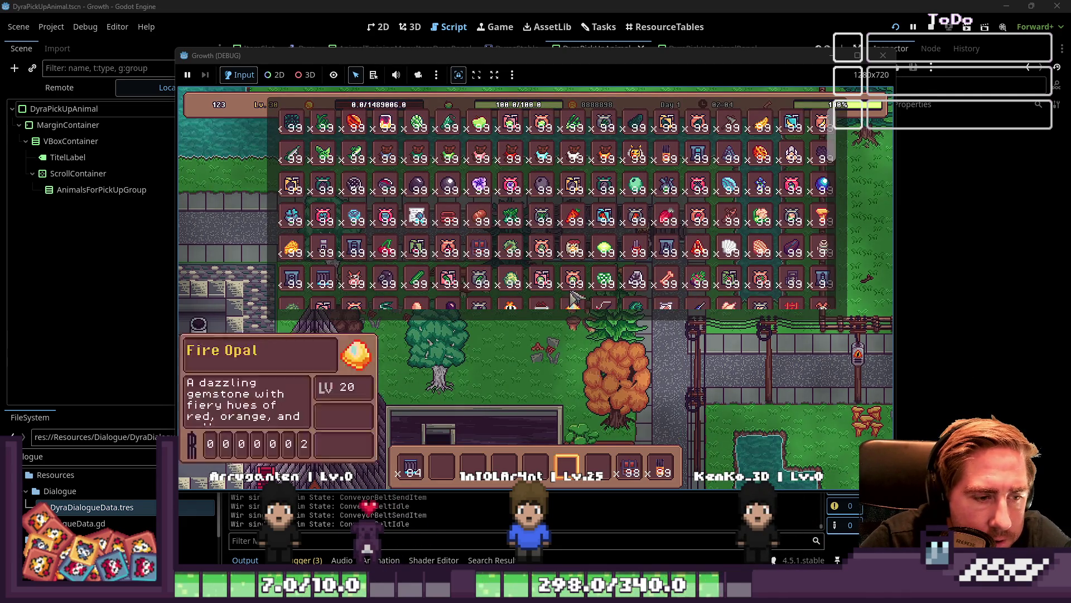
Step: Close the item inventory and open the chest, which is still empty
key("i")
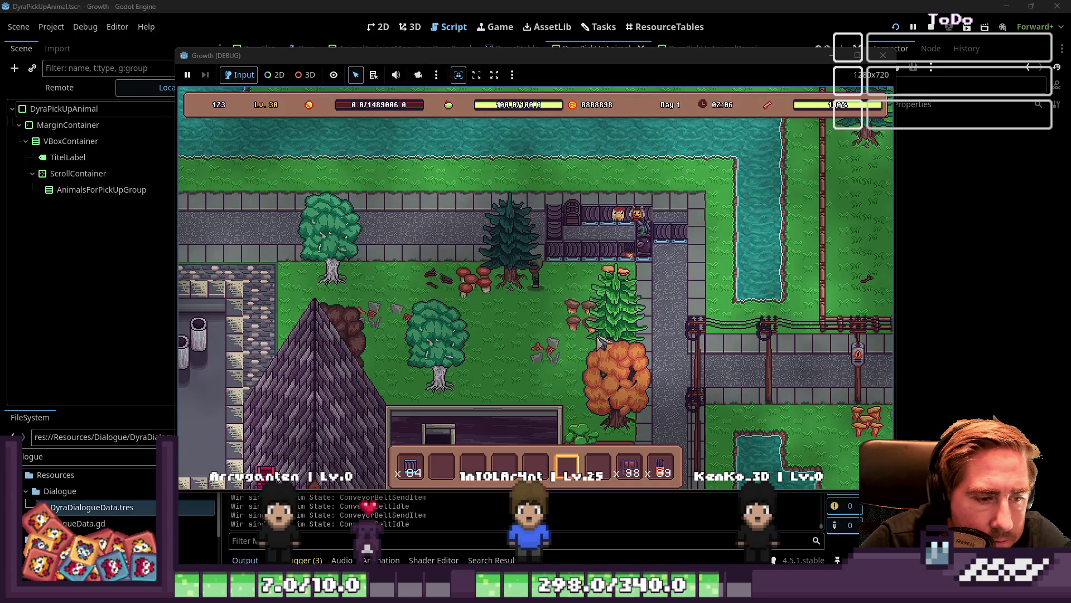
left_click(575, 226)
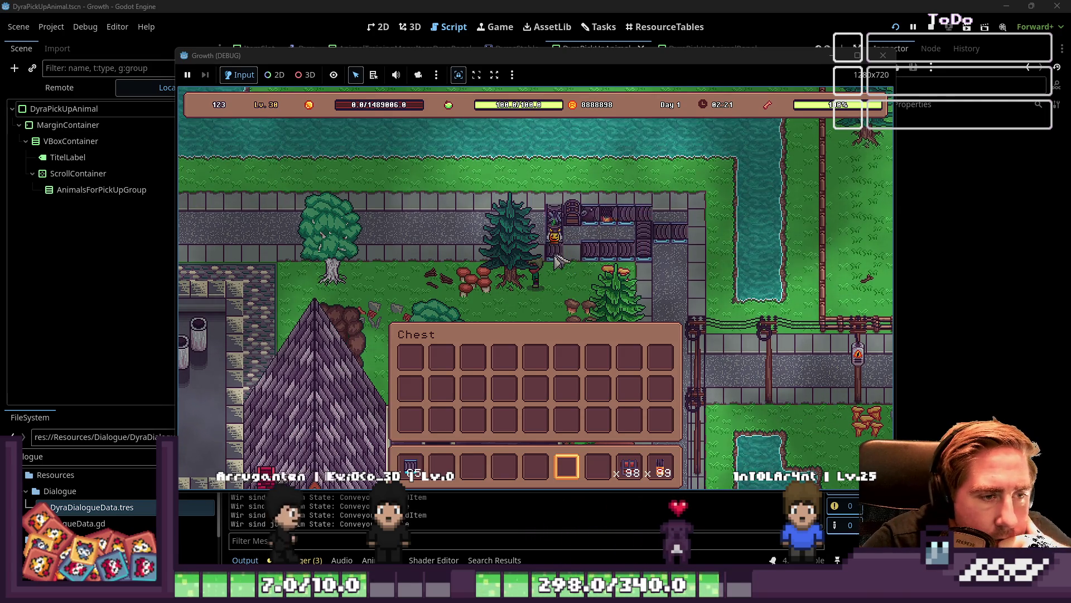
Step: Remove the gate piece from the fence beside the conveyor line
scroll(560, 258, "up", 3)
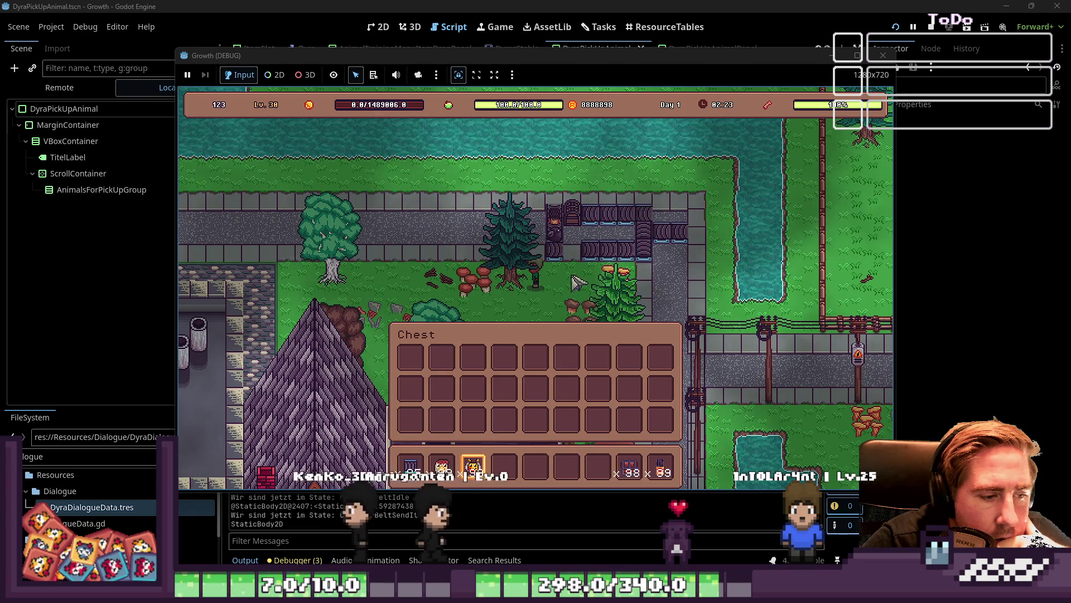
scroll(585, 241, "up", 2)
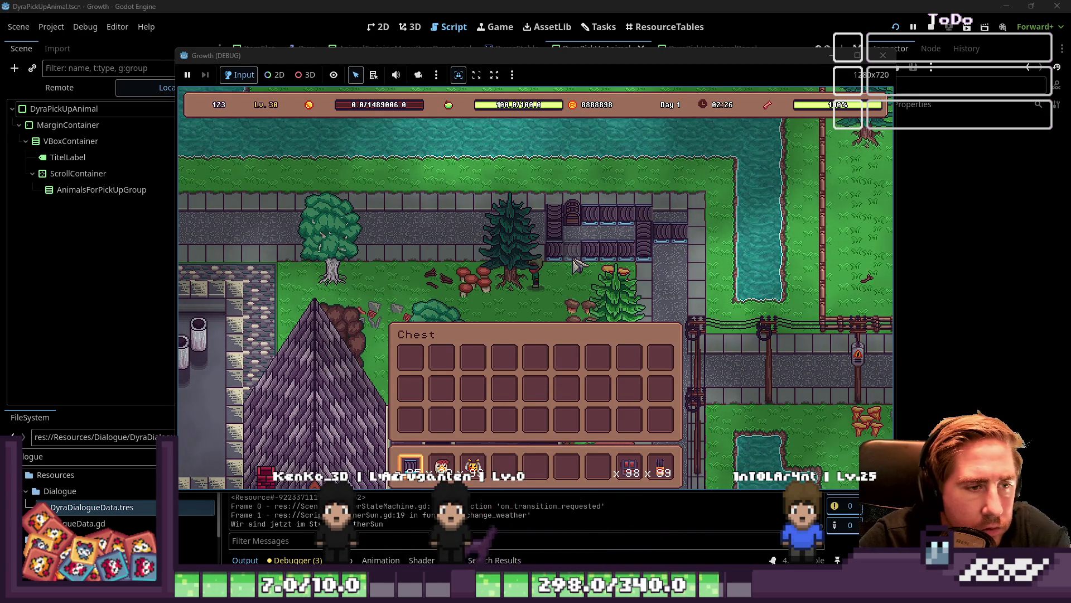
scroll(575, 296, "down", 3)
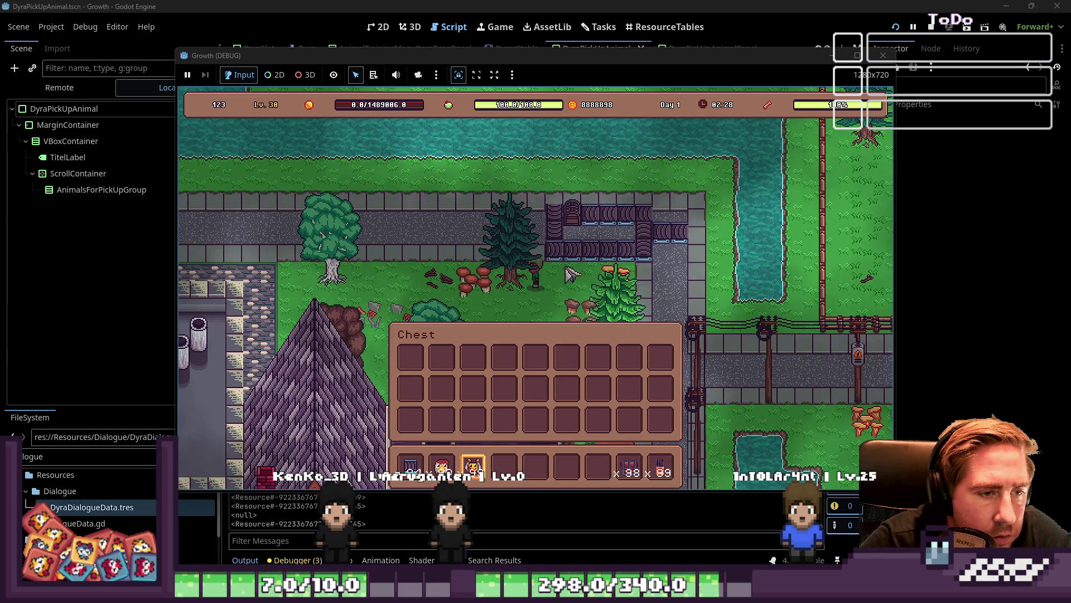
left_click(575, 220)
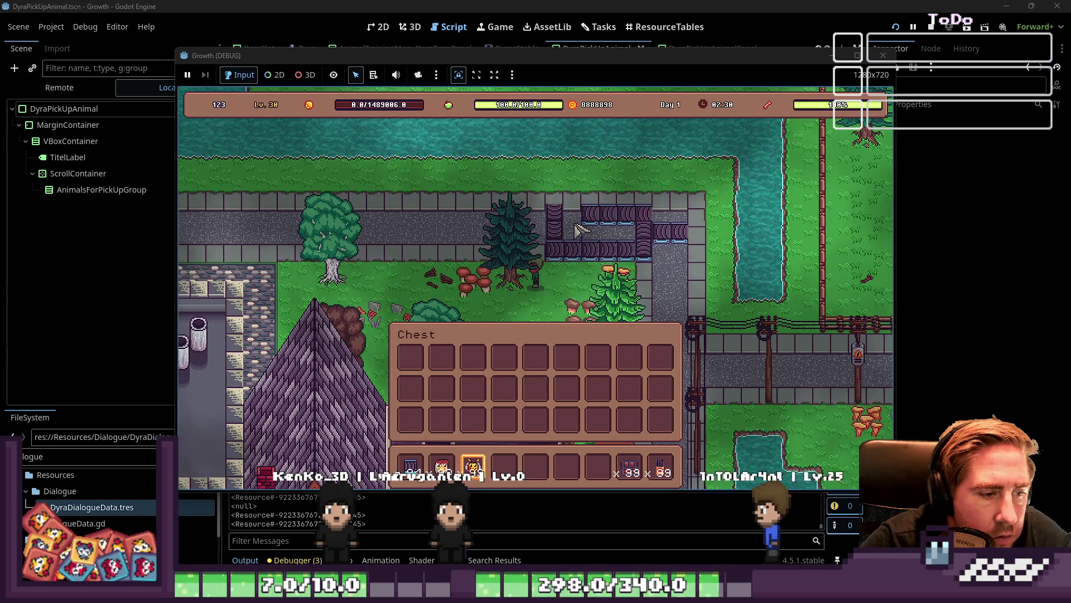
scroll(579, 229, "up", 2)
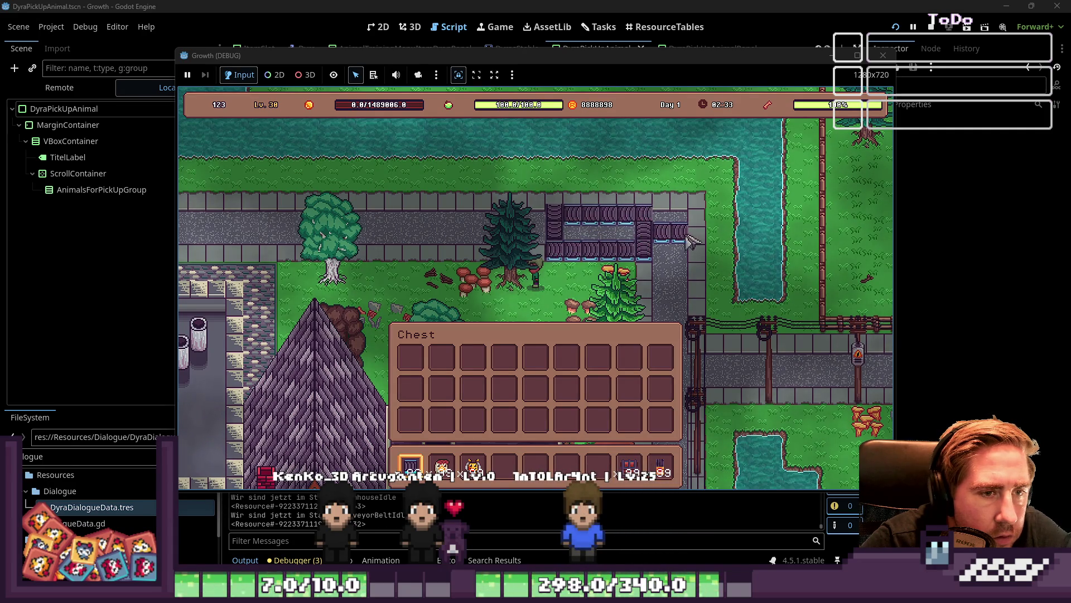
scroll(709, 246, "down", 4)
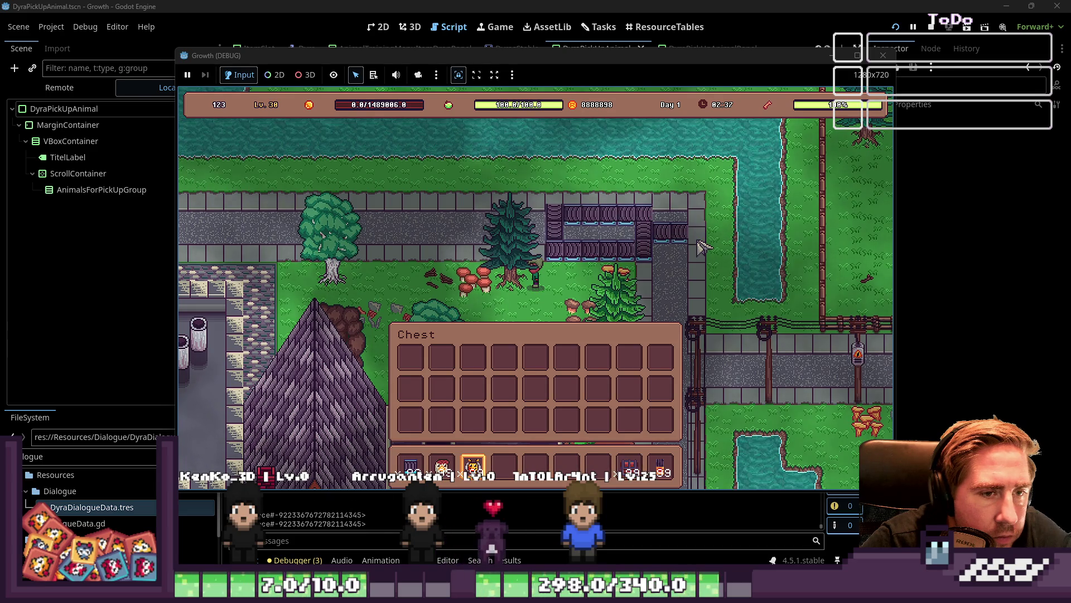
Step: Cycle the hotbar to the third item and reopen the chest inventory
key("1")
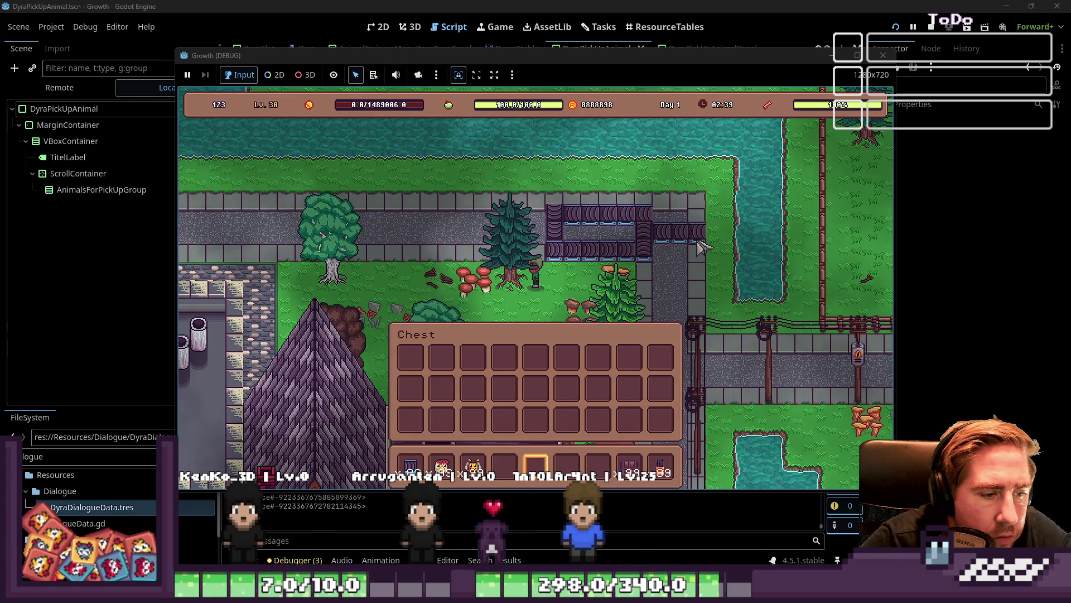
key("3")
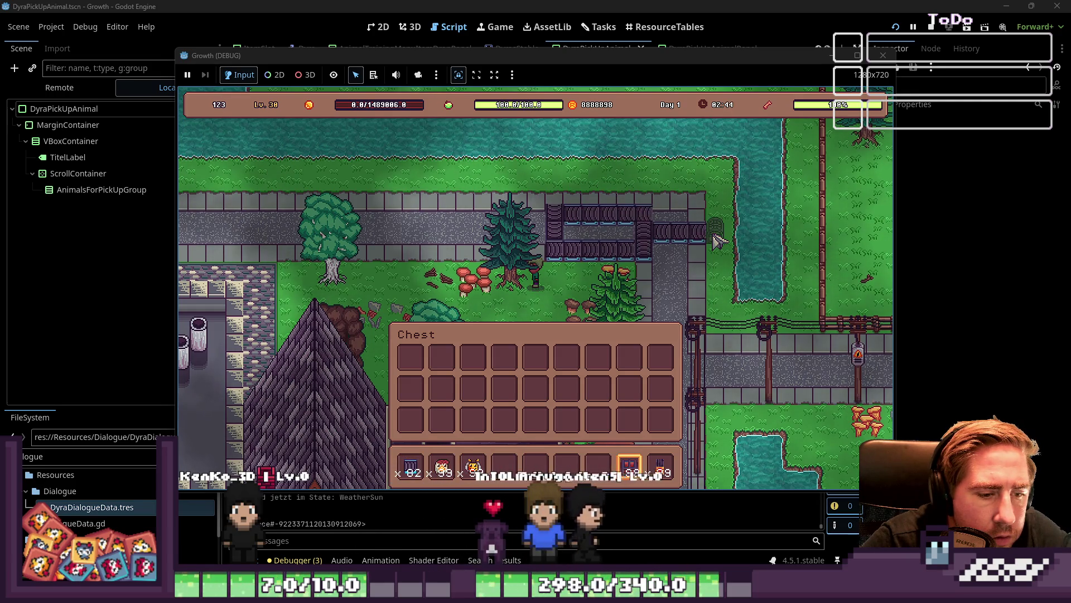
key("5")
key("3")
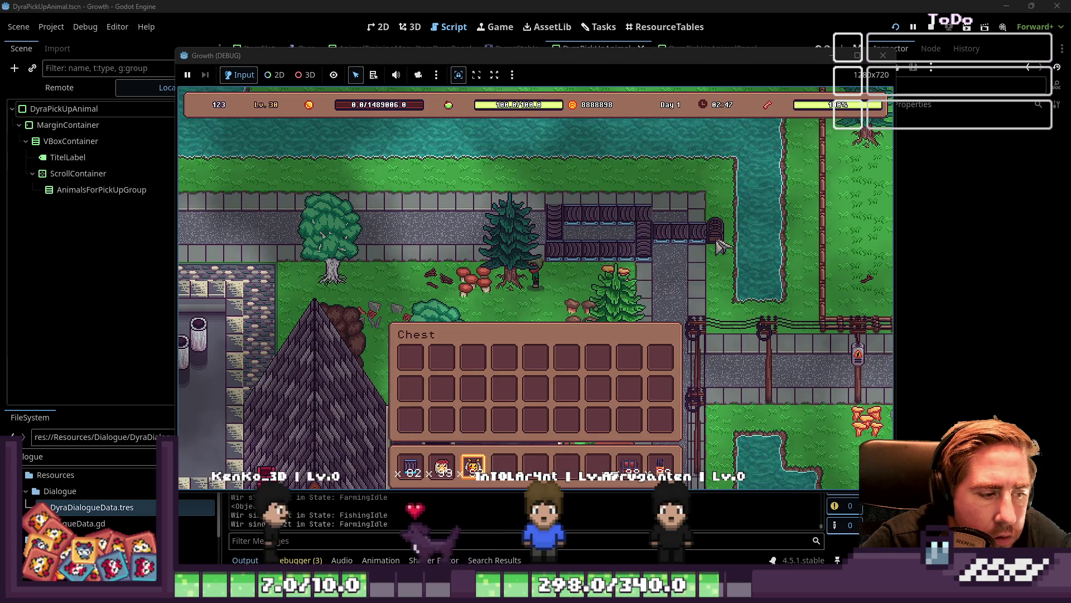
key("e")
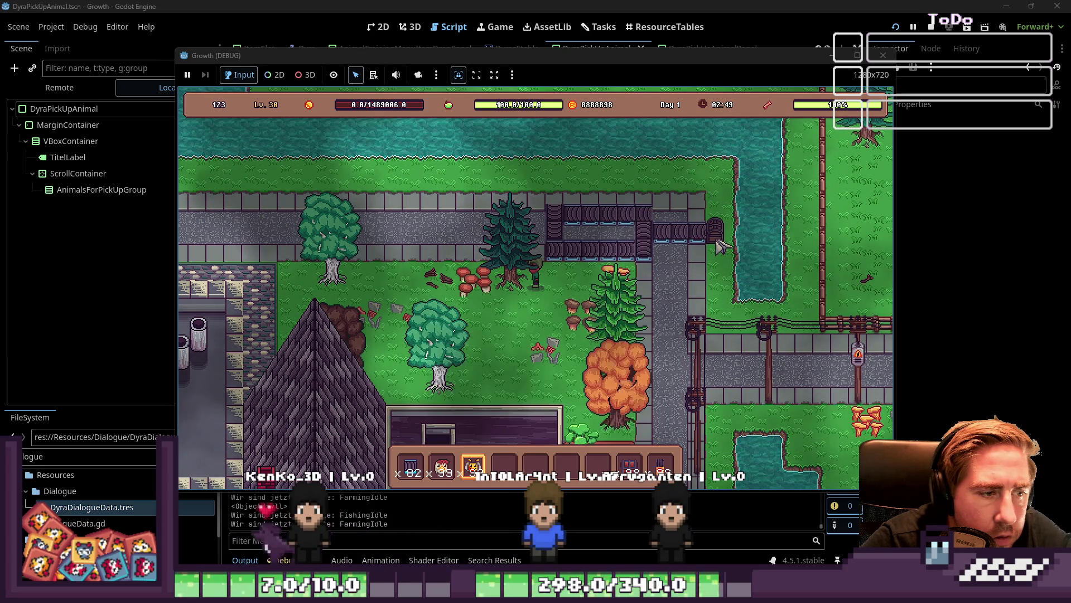
key("e")
key("e")
key("e")
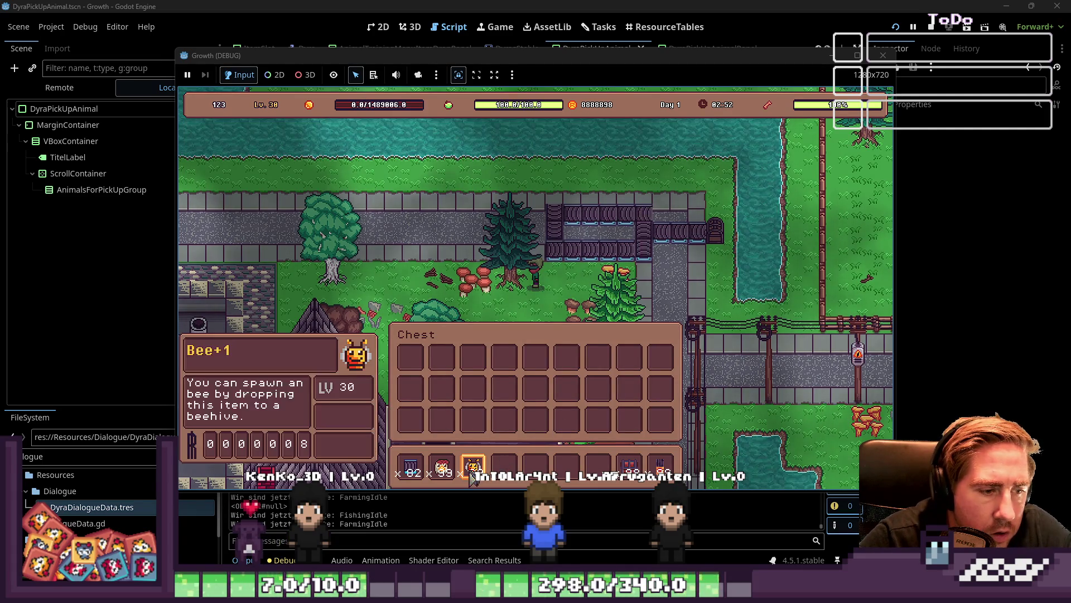
Step: Move the bee, mushroom, conveyor belt and remaining hotbar stacks into the chest, then close it
left_click(466, 465)
left_click_drag(442, 466, 445, 413)
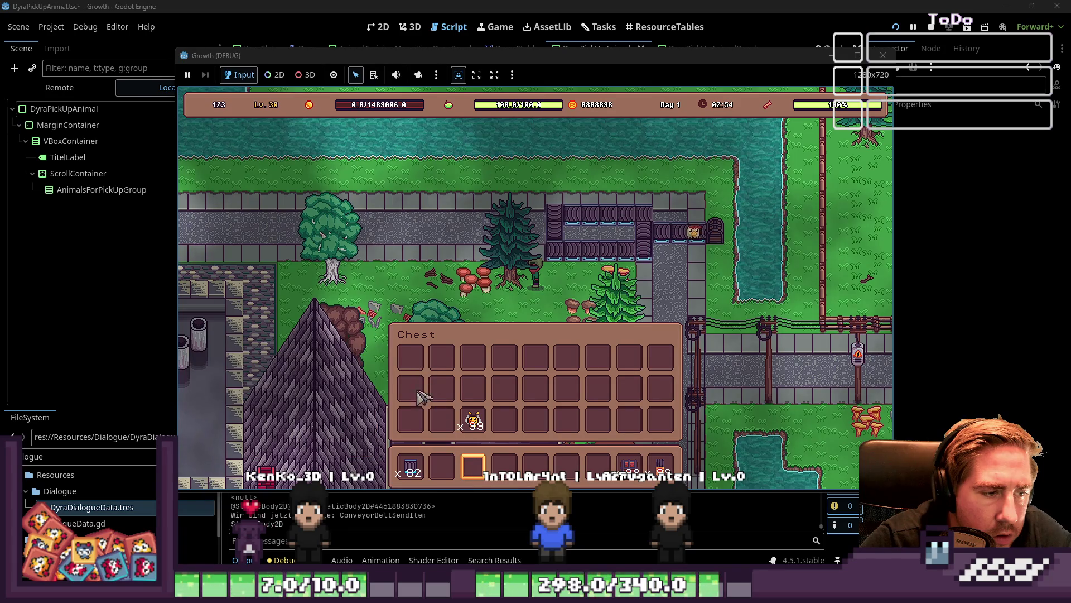
left_click_drag(411, 466, 442, 358)
left_click(474, 420, "shift")
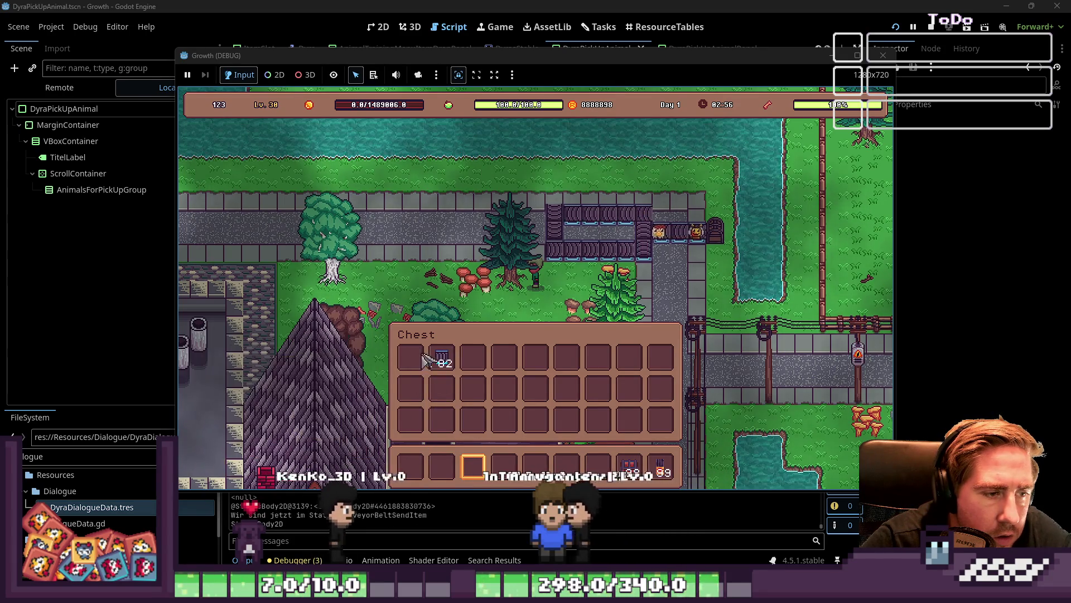
left_click_drag(630, 466, 473, 358)
mouse_move(660, 466)
left_mouse_down()
mouse_move(504, 419)
mouse_move(473, 359)
left_mouse_up()
left_click(473, 358, "shift")
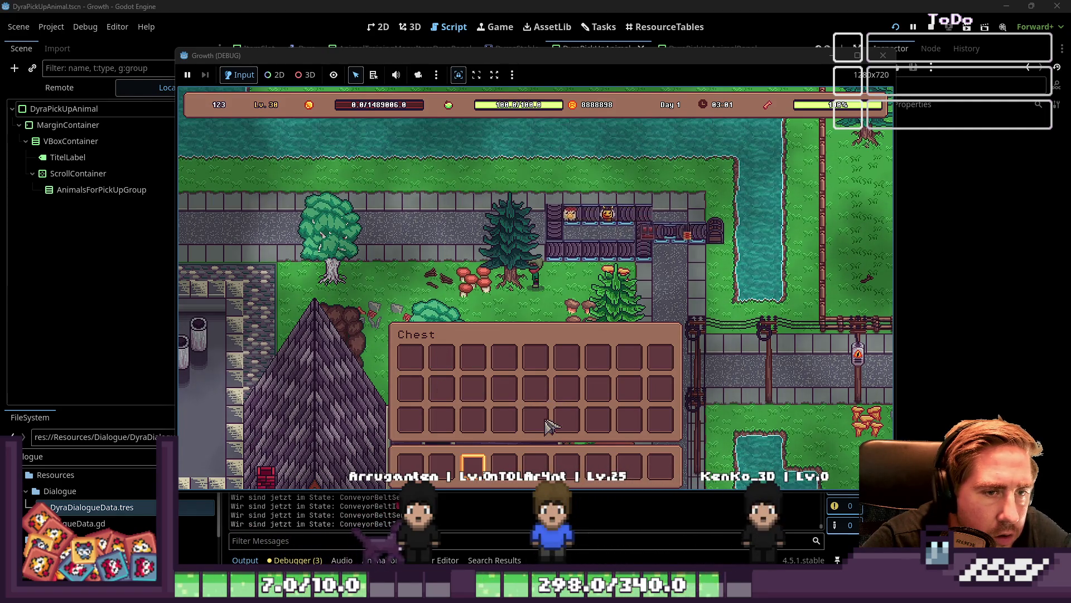
key("Escape")
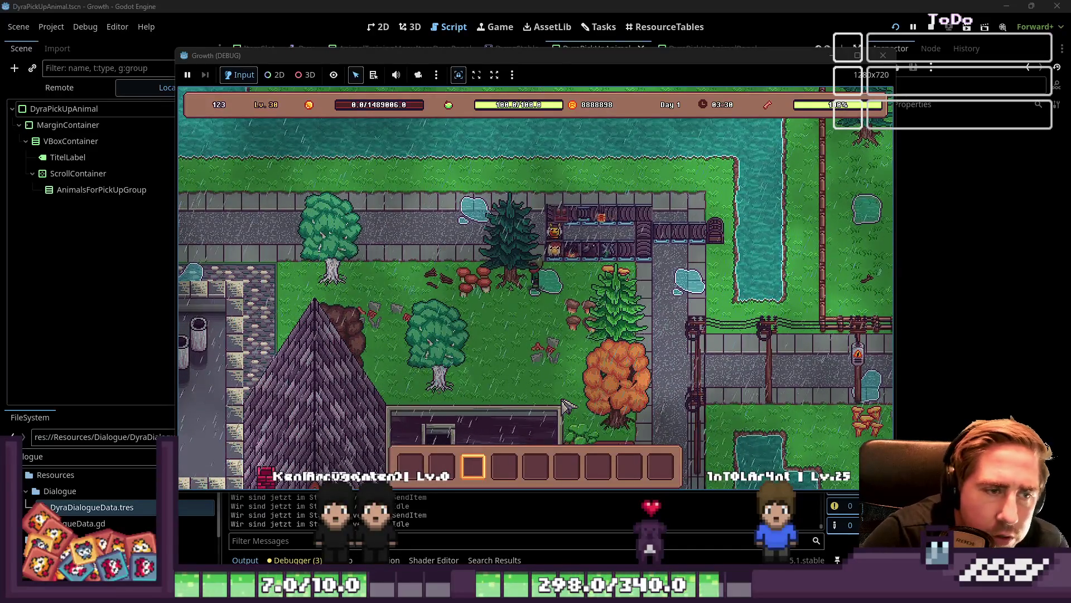
Step: Drag 99 carrots and 99 cideries from the item catalogue into the hotbar
key("e")
key("Escape")
key("i")
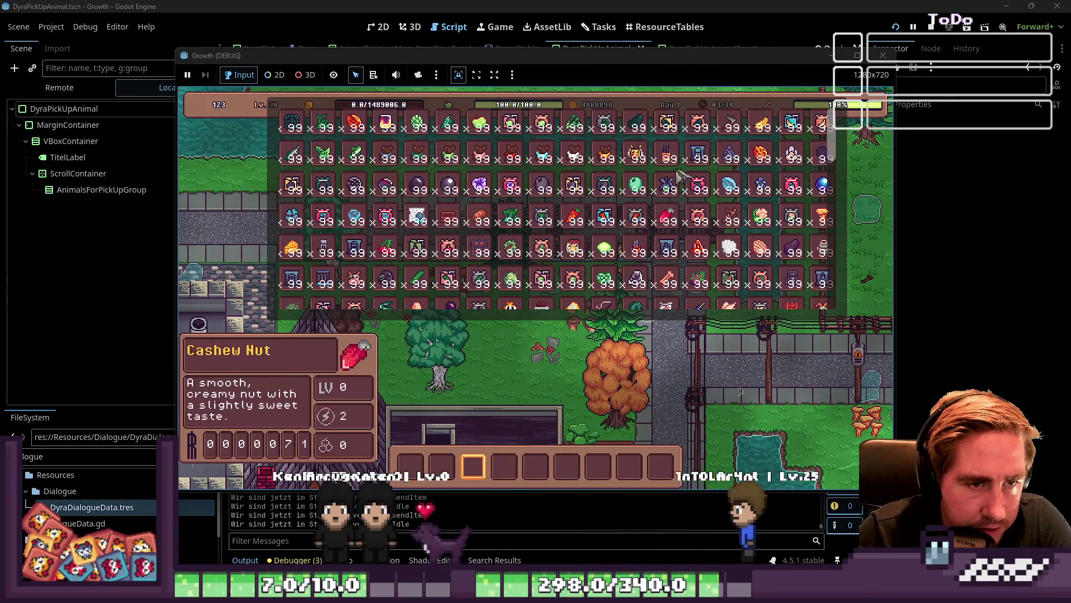
left_click_drag(646, 257, 568, 466)
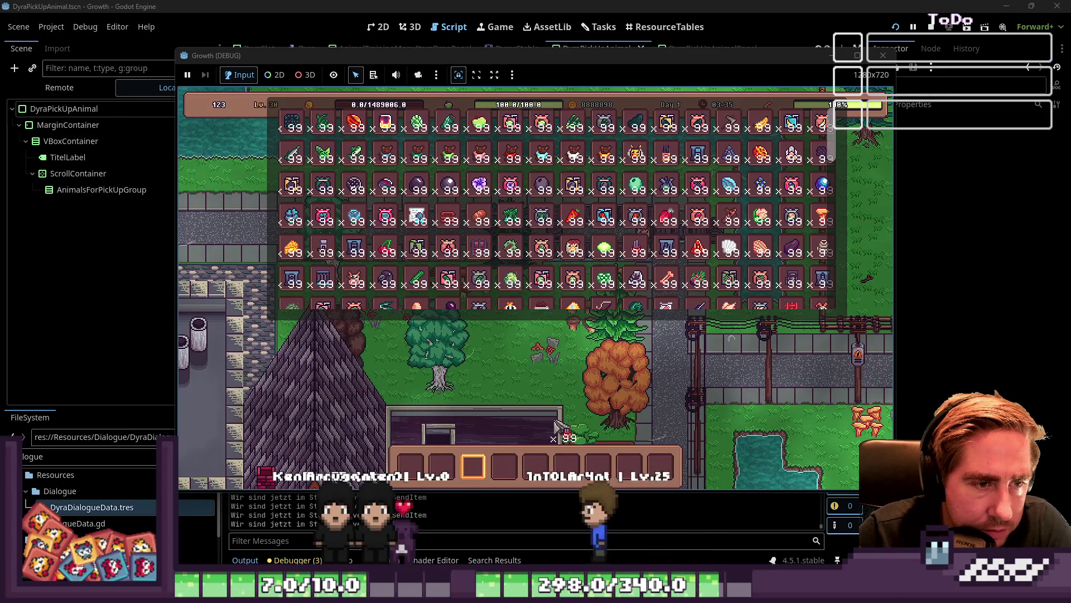
left_click_drag(574, 216, 529, 483)
key("i")
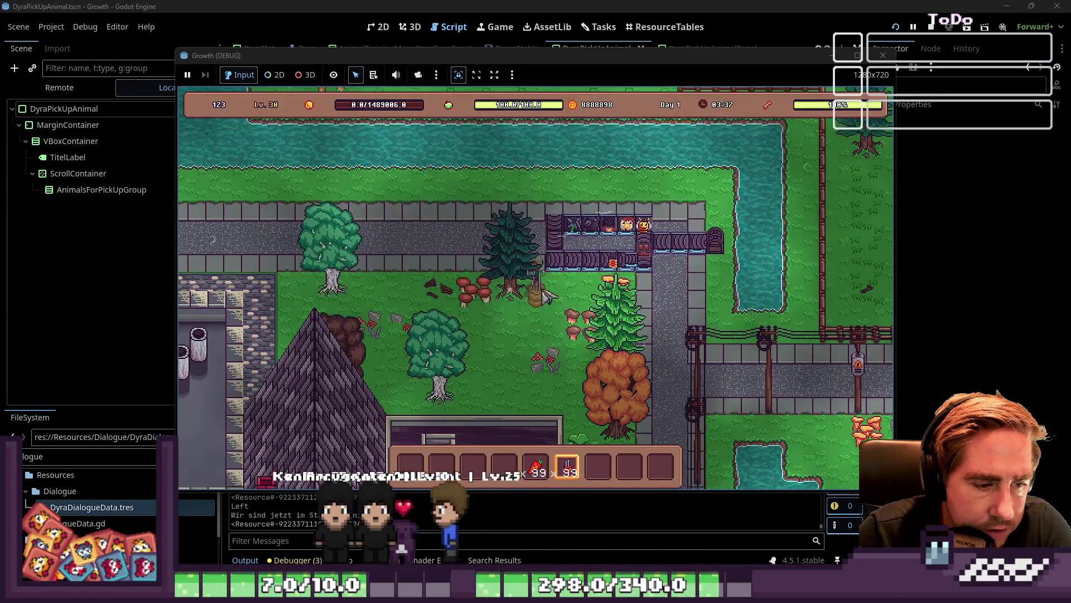
Step: Place a cidery at the end of the conveyor belts
key("6")
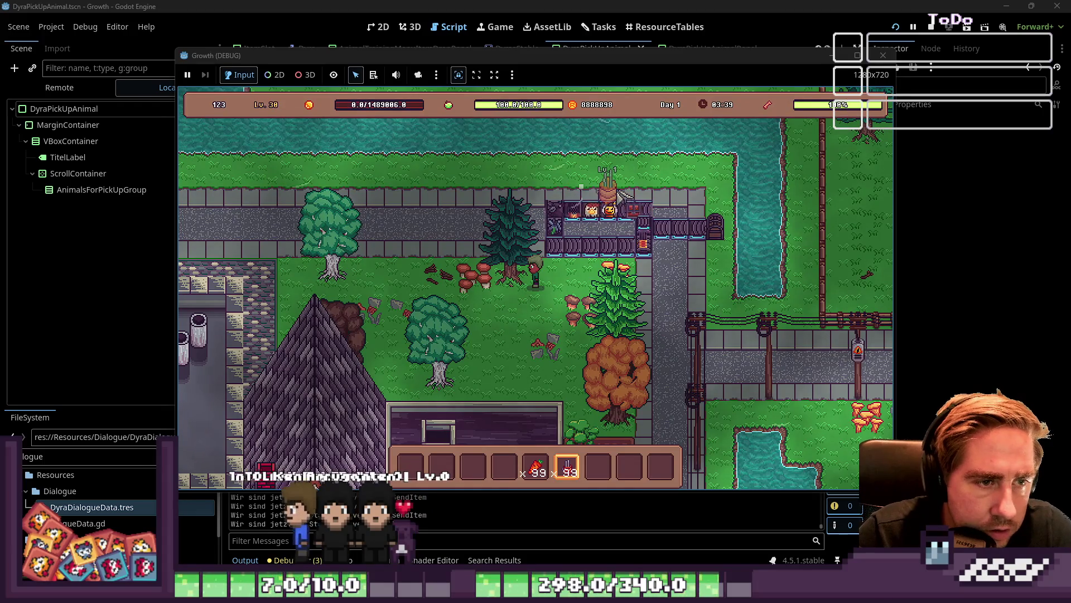
left_click(617, 197)
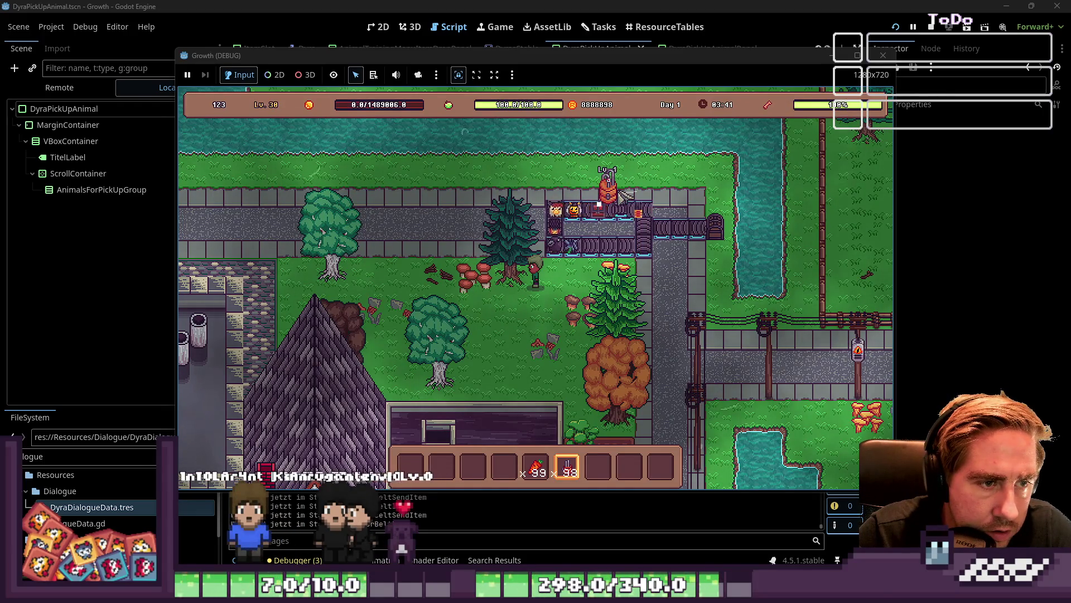
key("5")
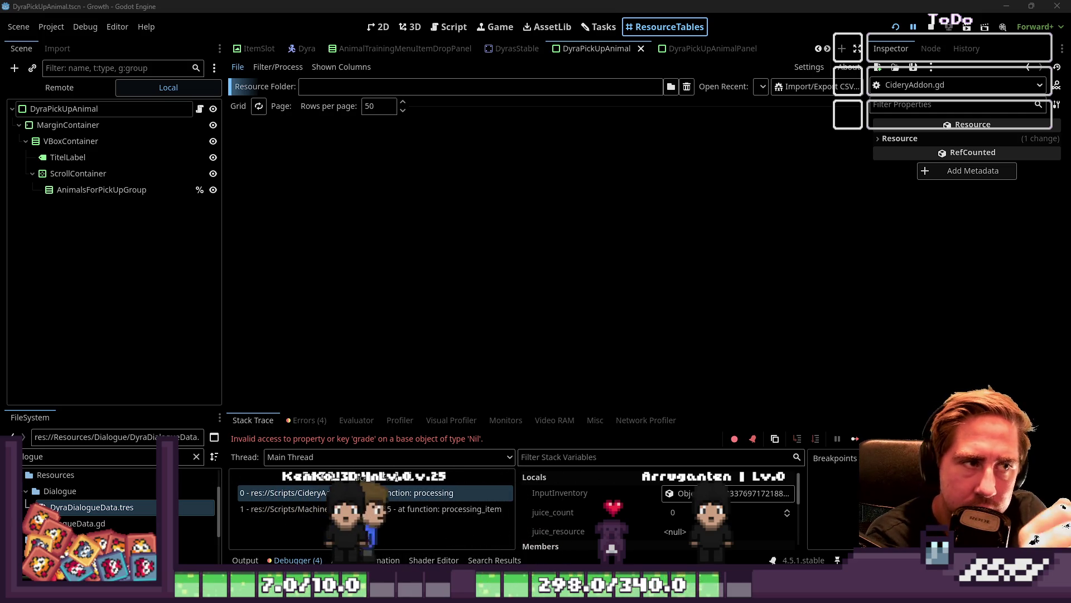
Step: Browse the ConveyorBelt scripts, return to ConveyorBeltSendItem.gd, and narrow the script list to widen the code
left_click(449, 27)
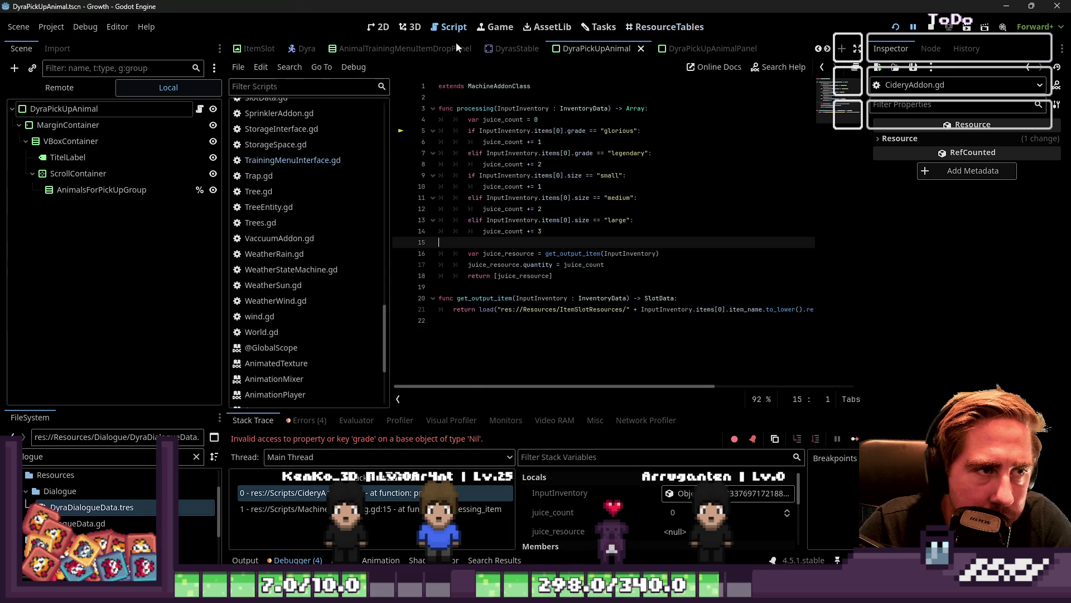
scroll(477, 56, "up", 5)
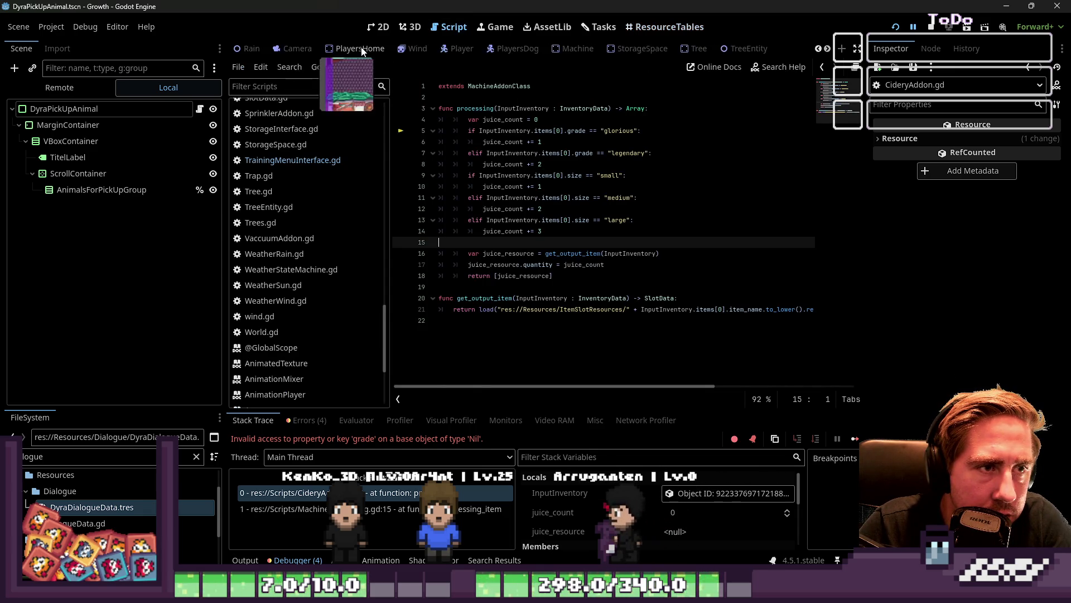
scroll(317, 175, "up", 15)
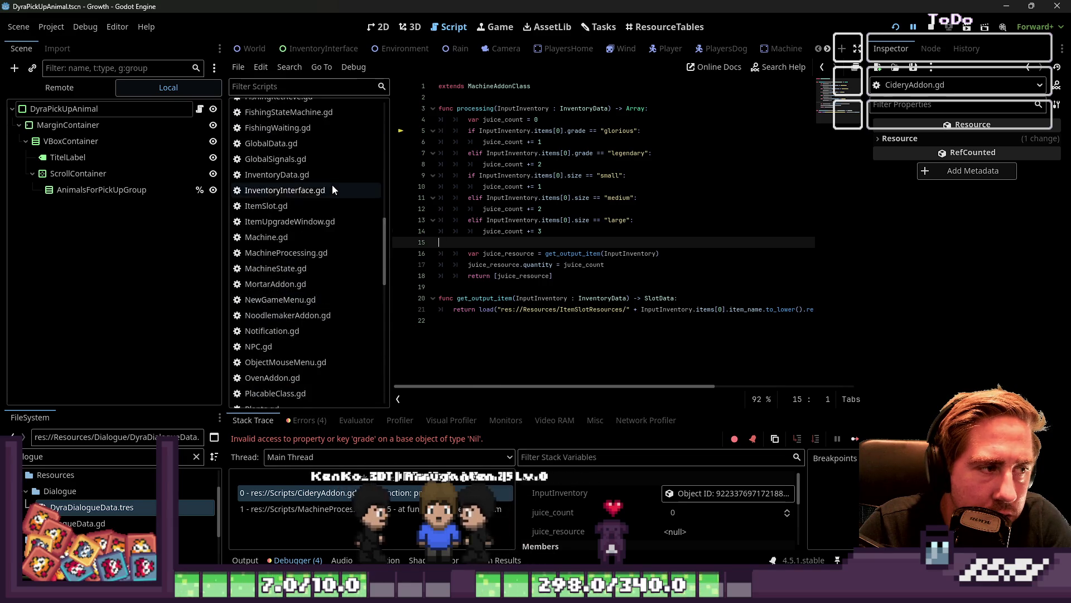
scroll(260, 252, "up", 5)
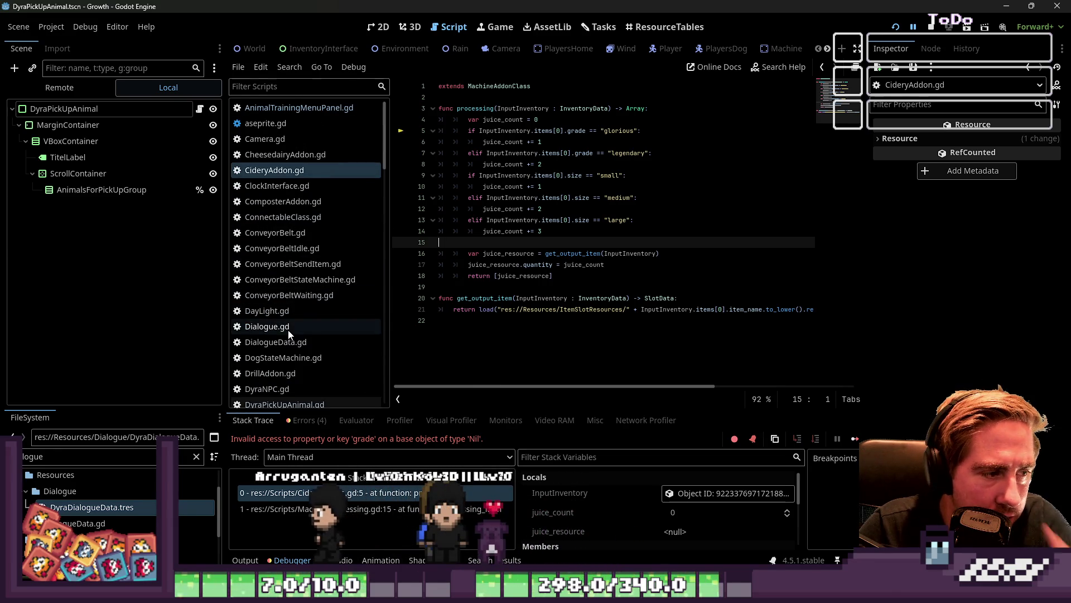
left_click(288, 297)
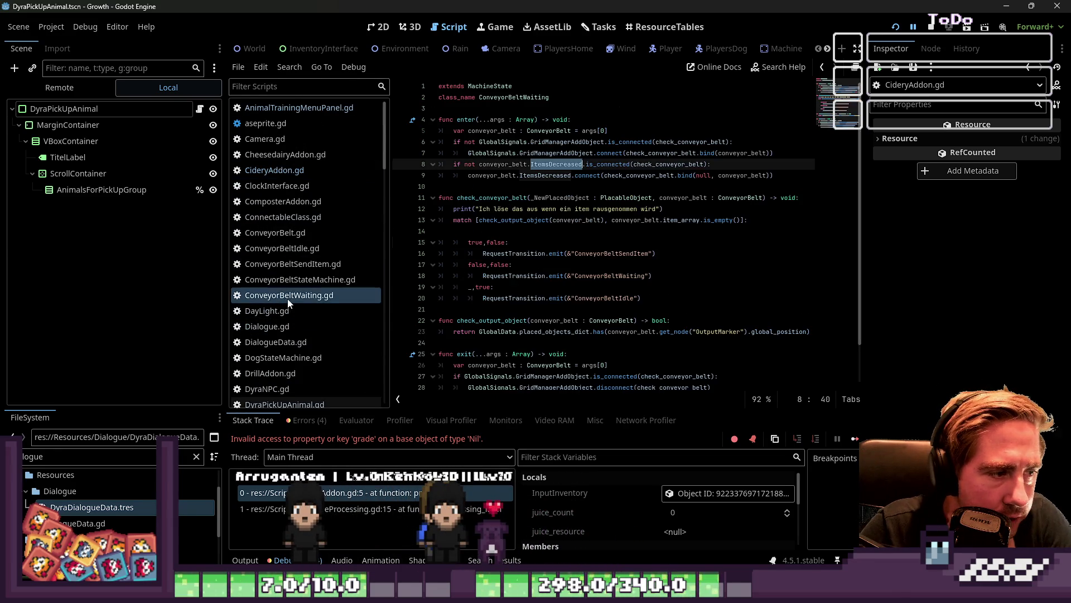
key("Up")
key("Up")
left_click(312, 282)
left_click(528, 287)
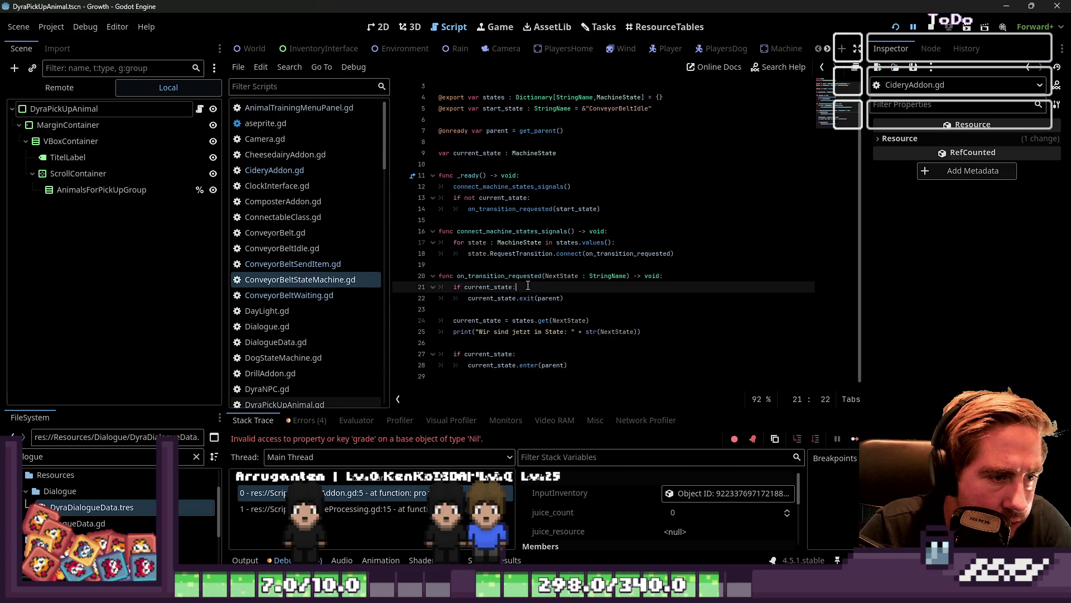
left_click(517, 276)
left_click(307, 267)
scroll(469, 308, "down", 4)
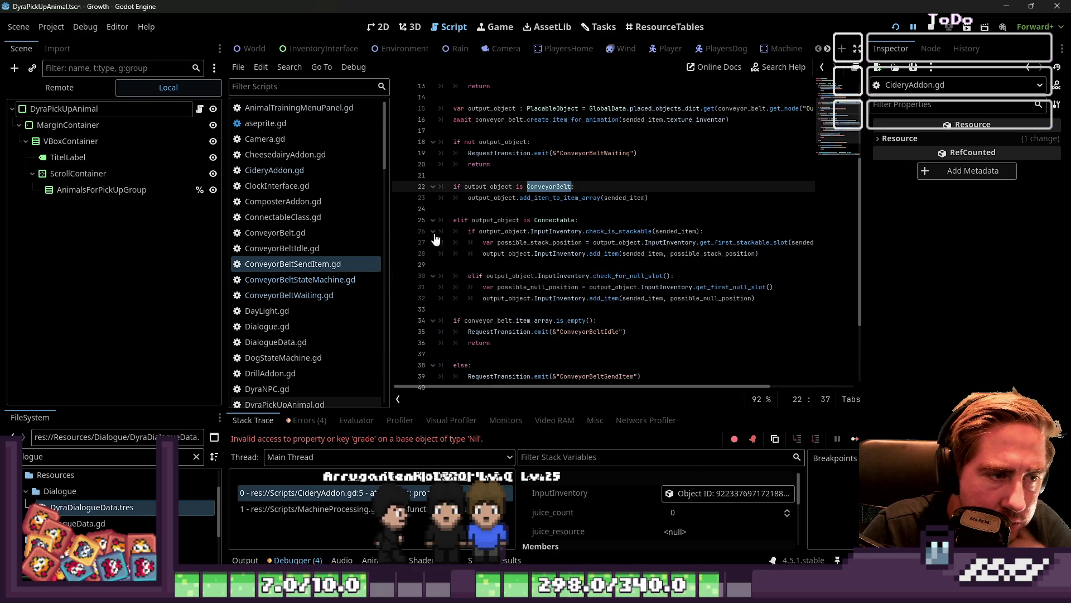
left_click_drag(390, 234, 323, 241)
Step: Inspect the elif Connectable branch: output_object, check_is_stackable and add_item on lines 25–28
left_click(438, 221)
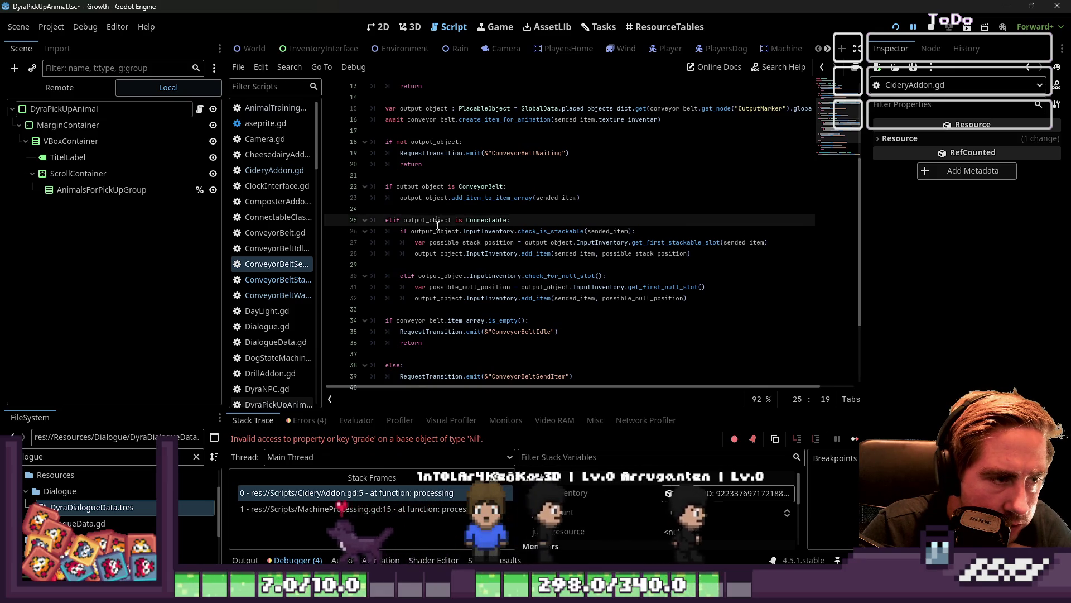
double_click(437, 221)
double_click(473, 220)
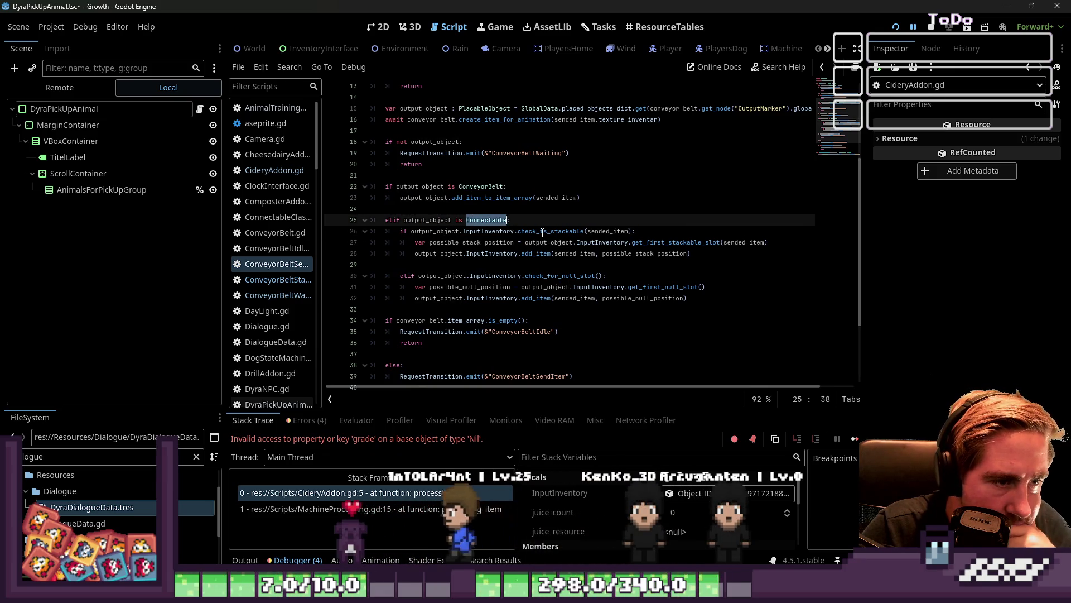
double_click(536, 231)
left_click(536, 262)
double_click(535, 253)
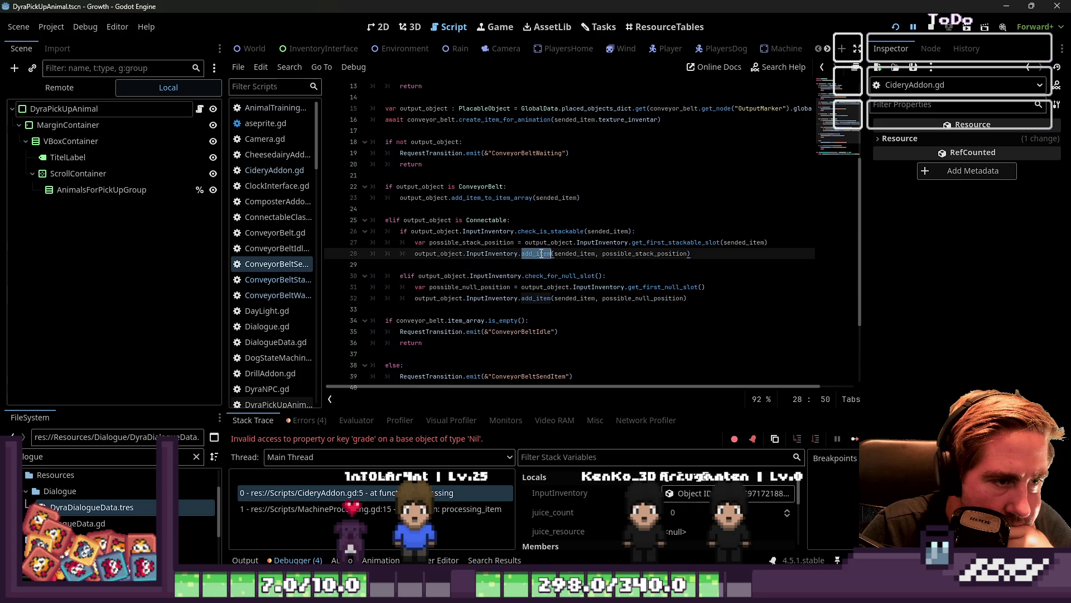
left_click(538, 266)
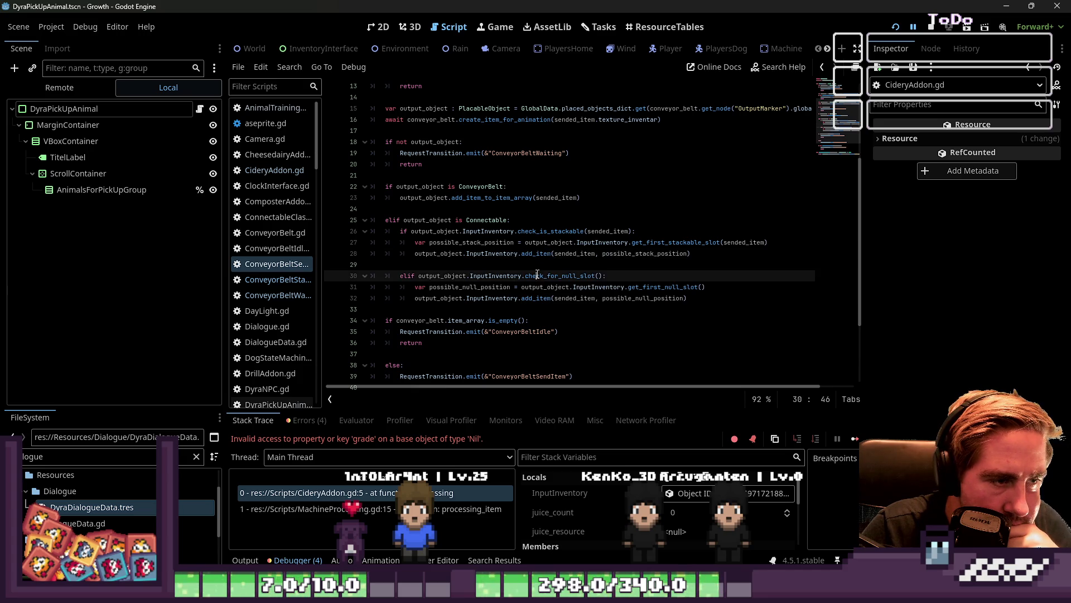
left_click(560, 231)
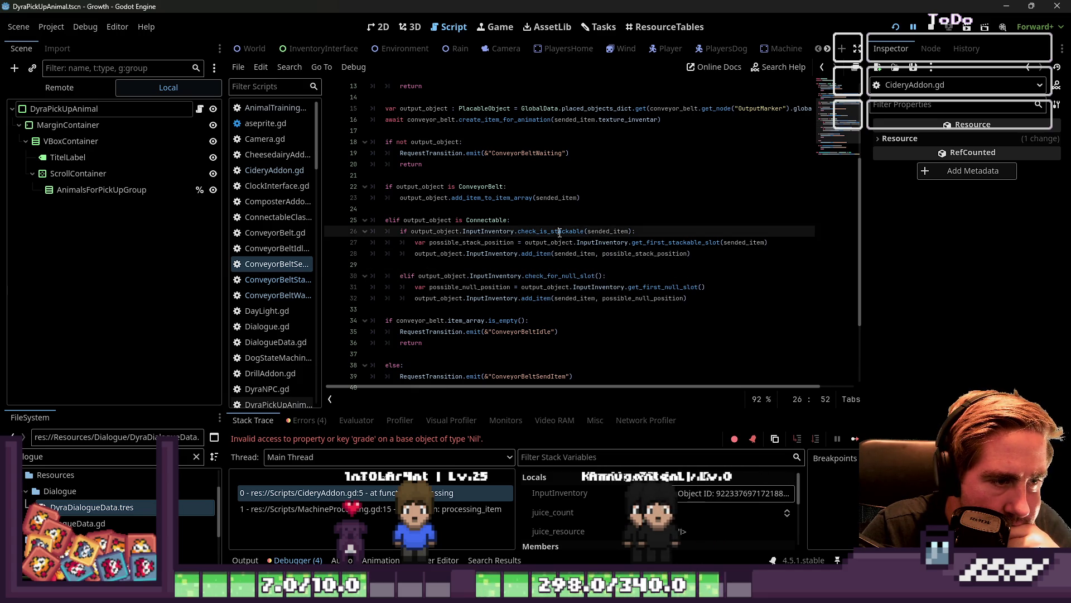
double_click(427, 219)
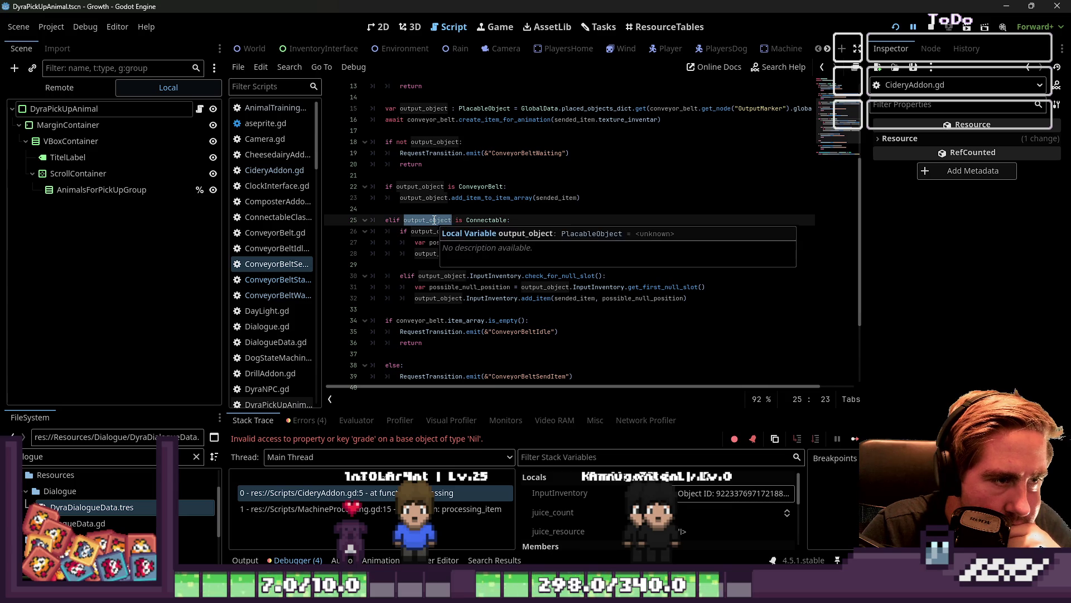
Step: Review the ConveyorBelt branch's add_item_to_item_array call on line 23 and check_output_object on line 45
left_click(419, 186)
double_click(474, 198)
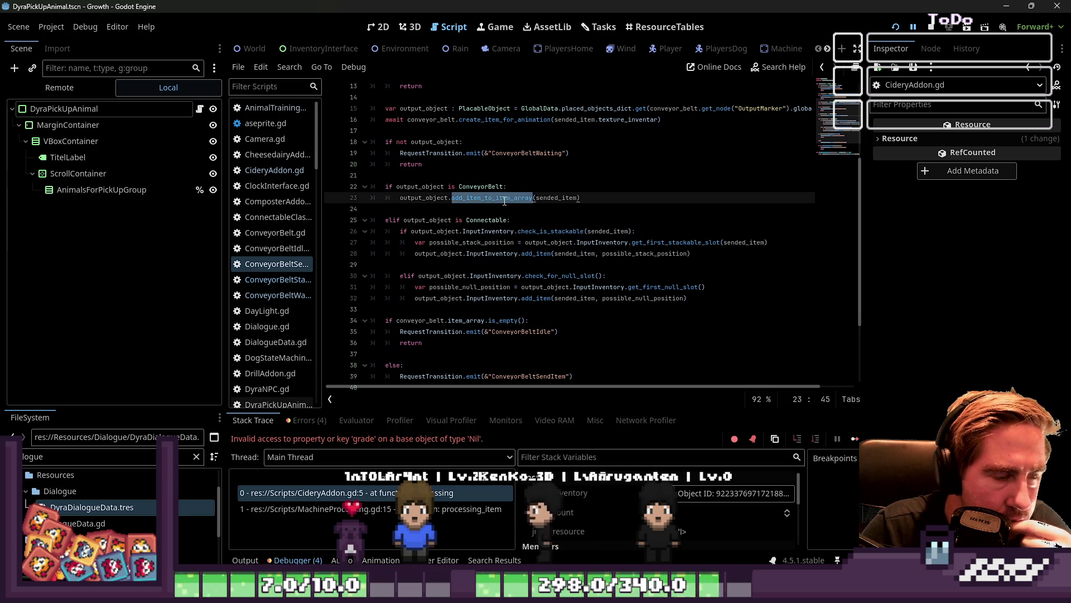
scroll(505, 201, "up", 3)
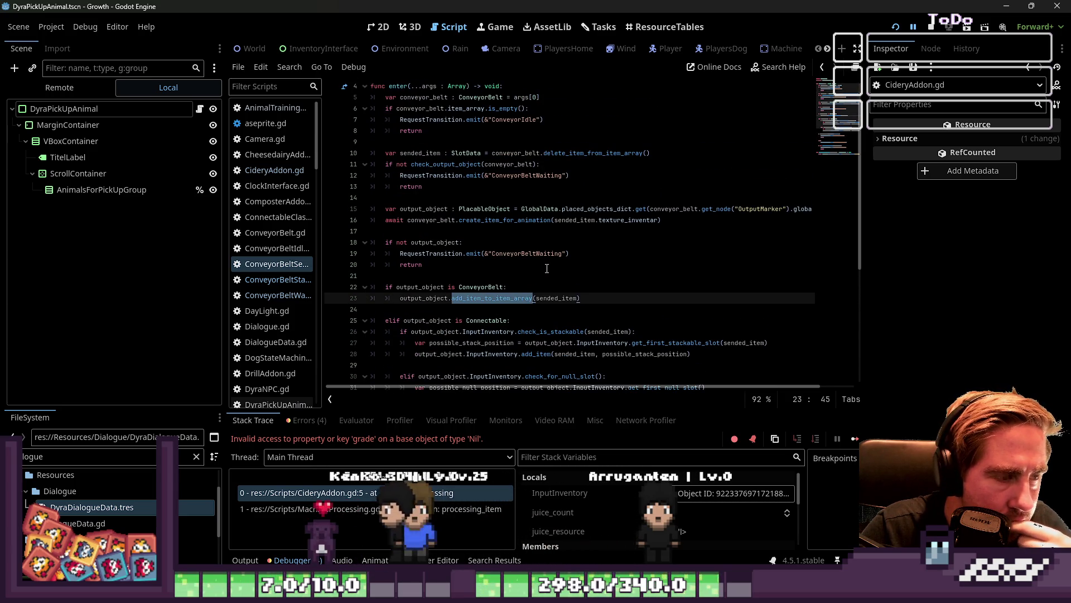
left_click(488, 298)
scroll(487, 298, "down", 6)
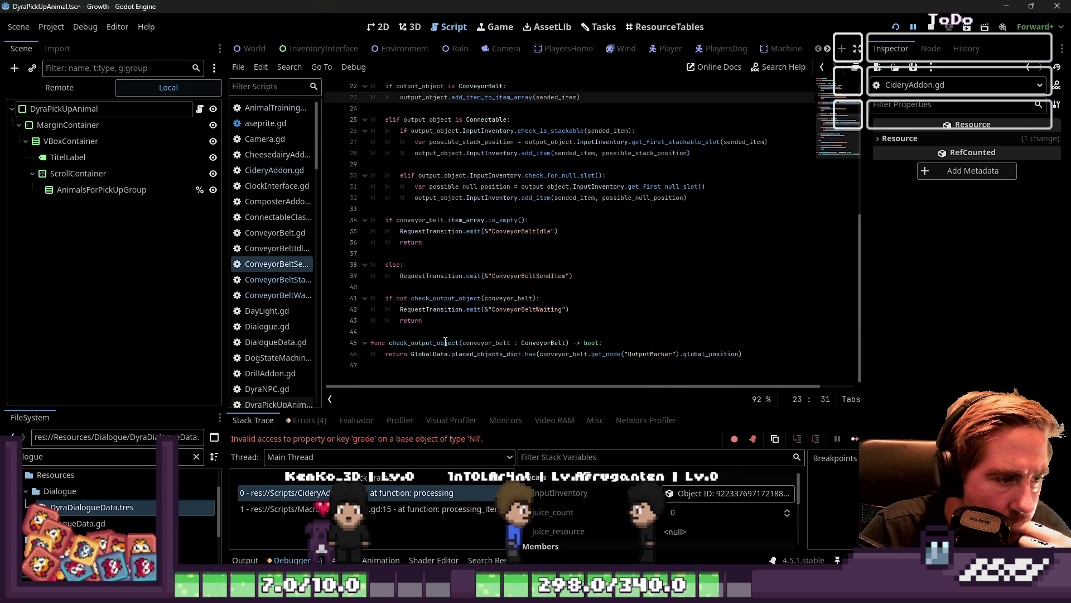
double_click(446, 342)
scroll(493, 331, "up", 5)
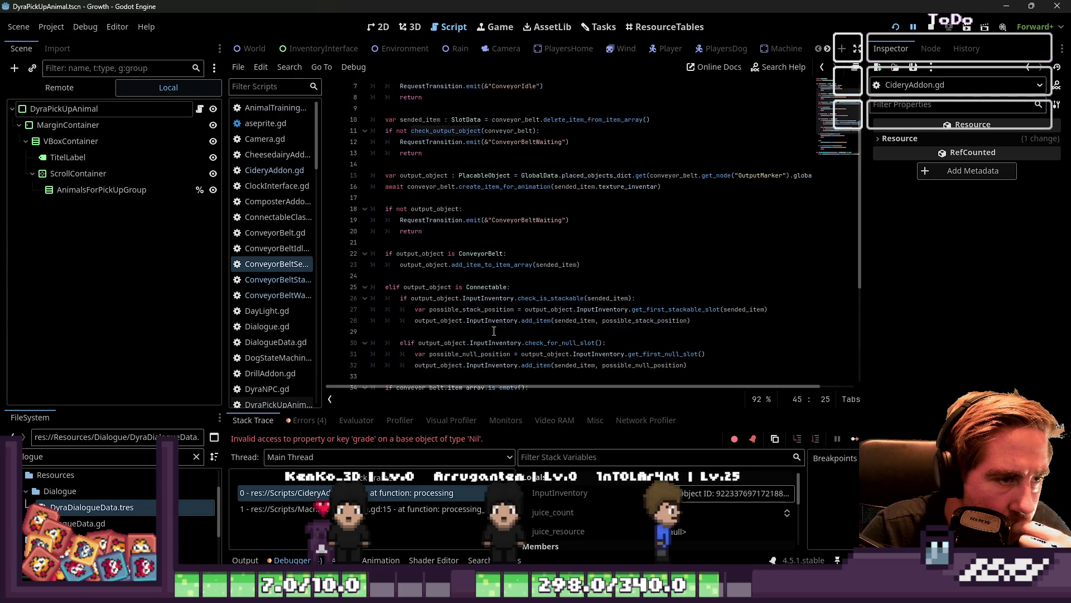
double_click(491, 264)
scroll(387, 321, "up", 2)
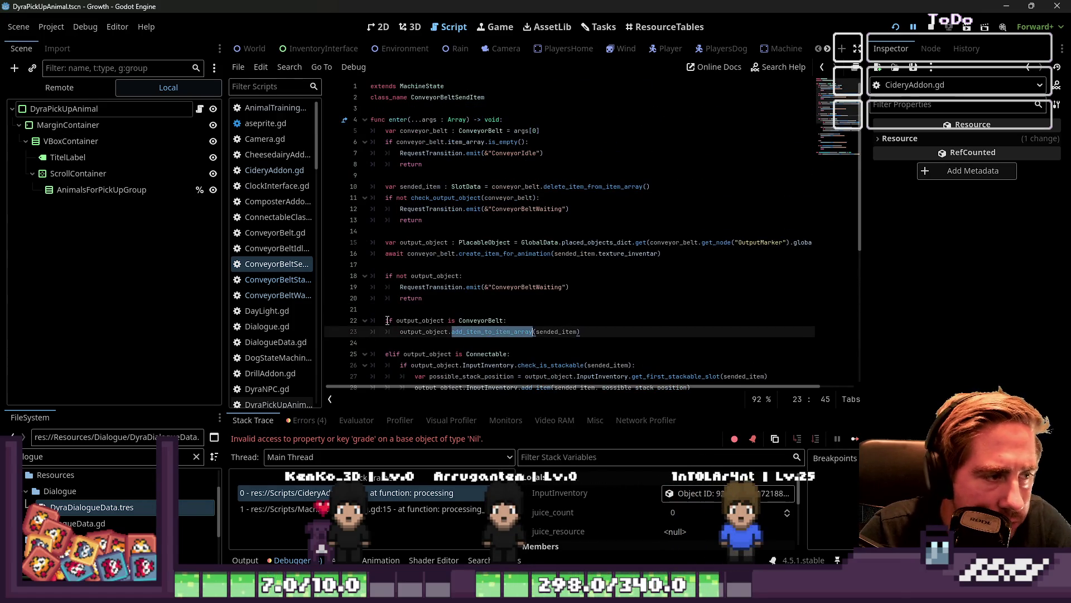
Step: Widen the script list to show full names and review sended_item and conveyor_belt usages
left_click_drag(324, 281, 361, 280)
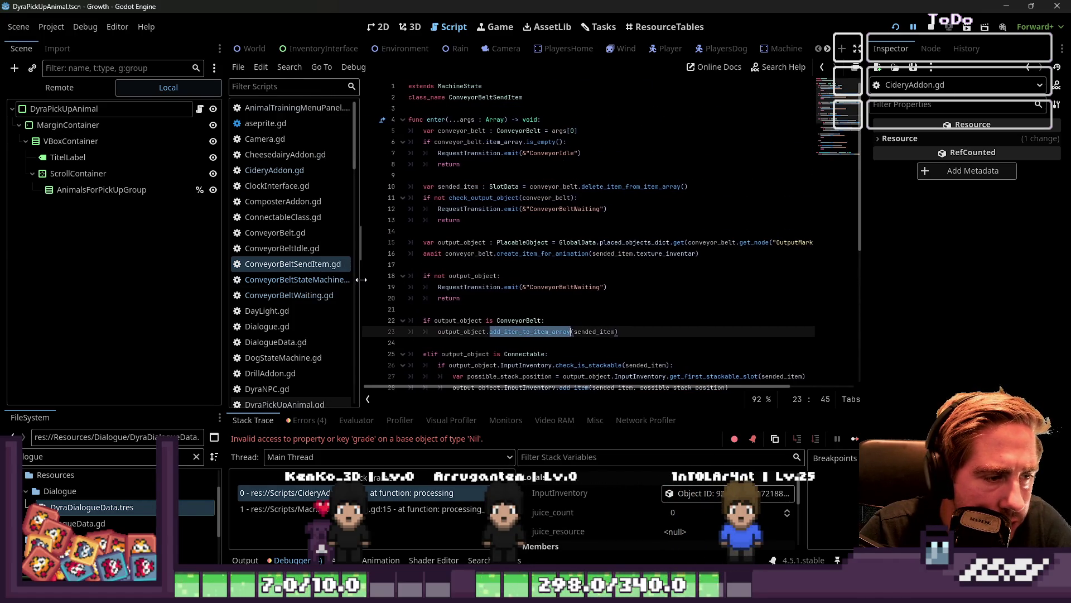
left_click(505, 332)
scroll(530, 321, "down", 2)
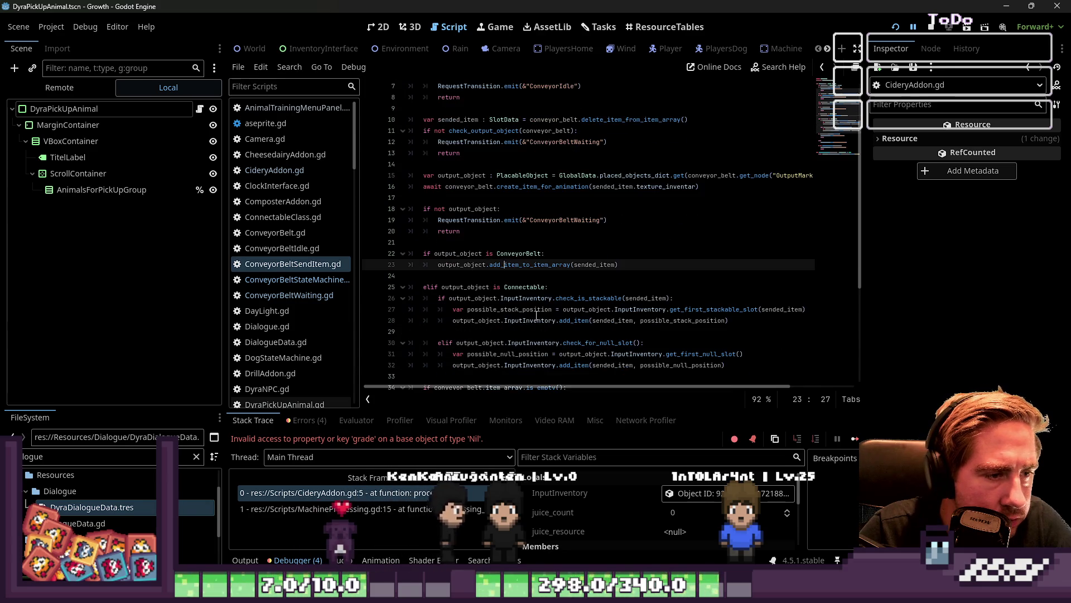
left_click(562, 256)
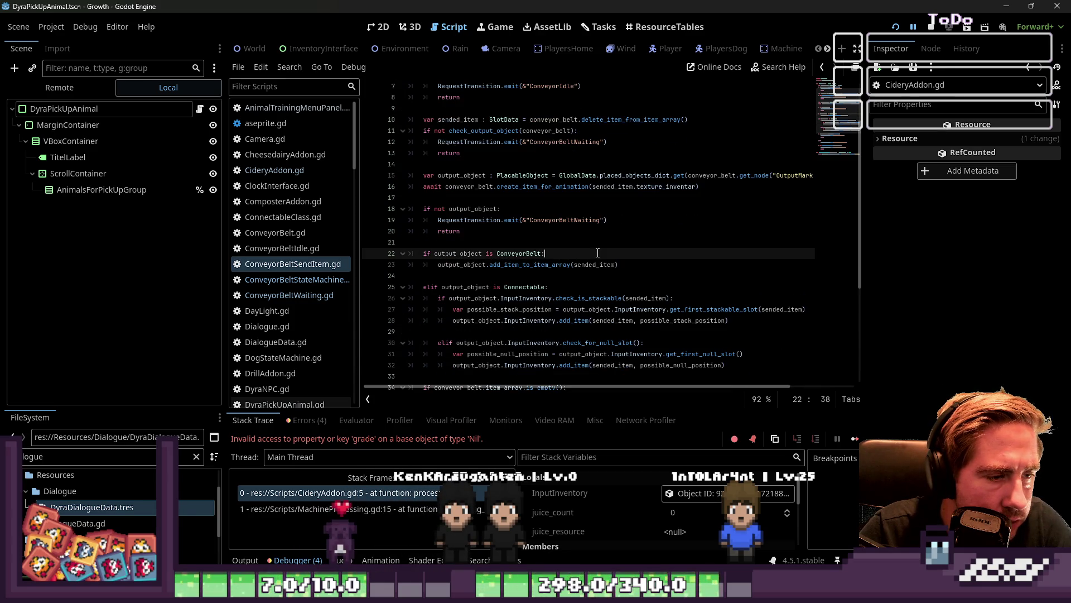
left_click(604, 264)
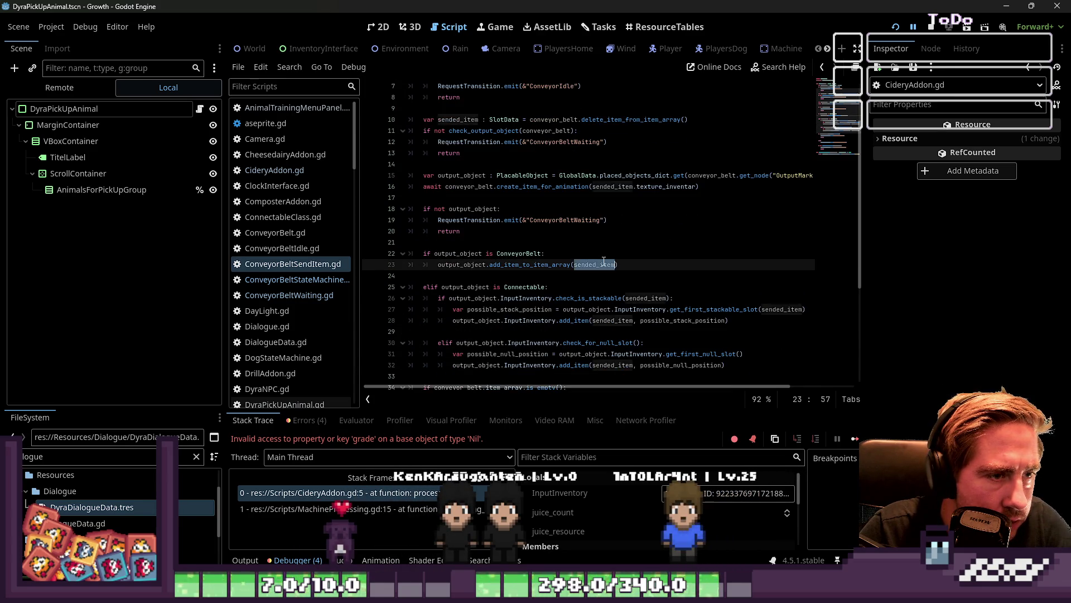
scroll(603, 261, "up", 2)
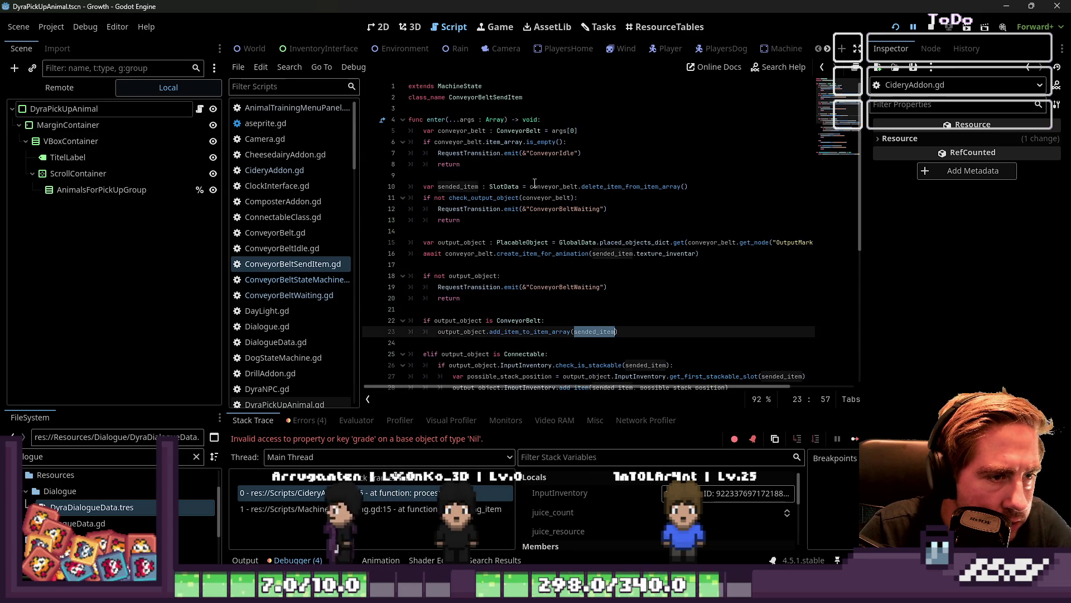
left_click(606, 317)
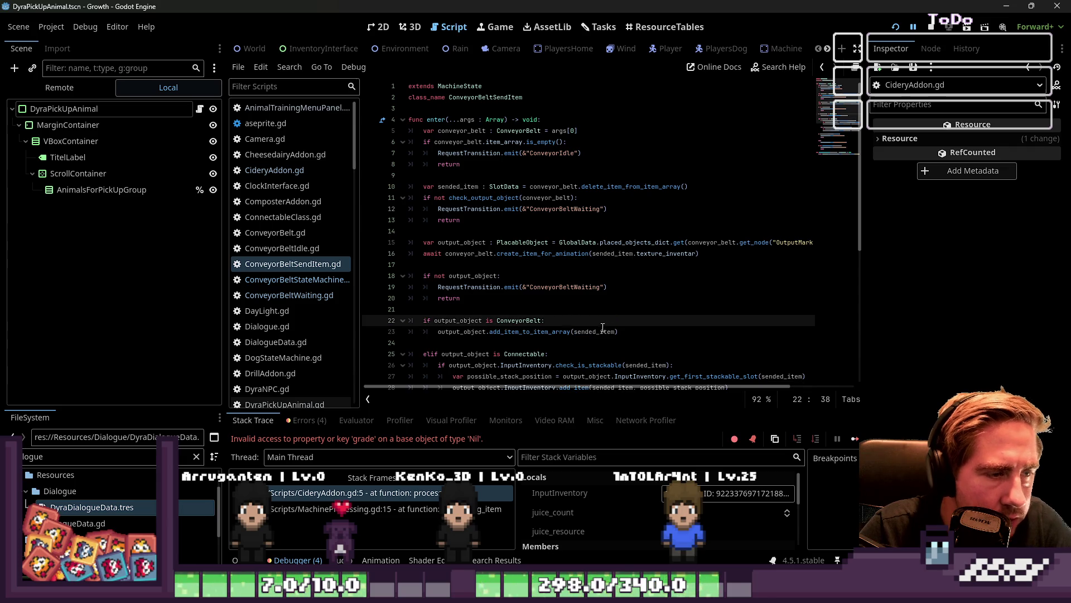
mouse_move(603, 329)
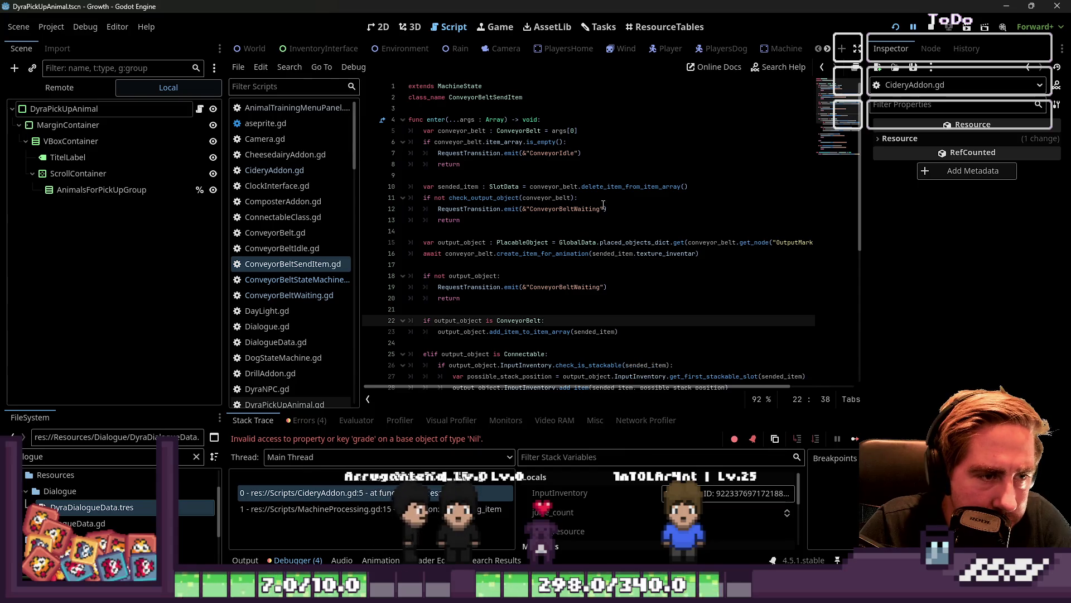
double_click(566, 187)
double_click(613, 186)
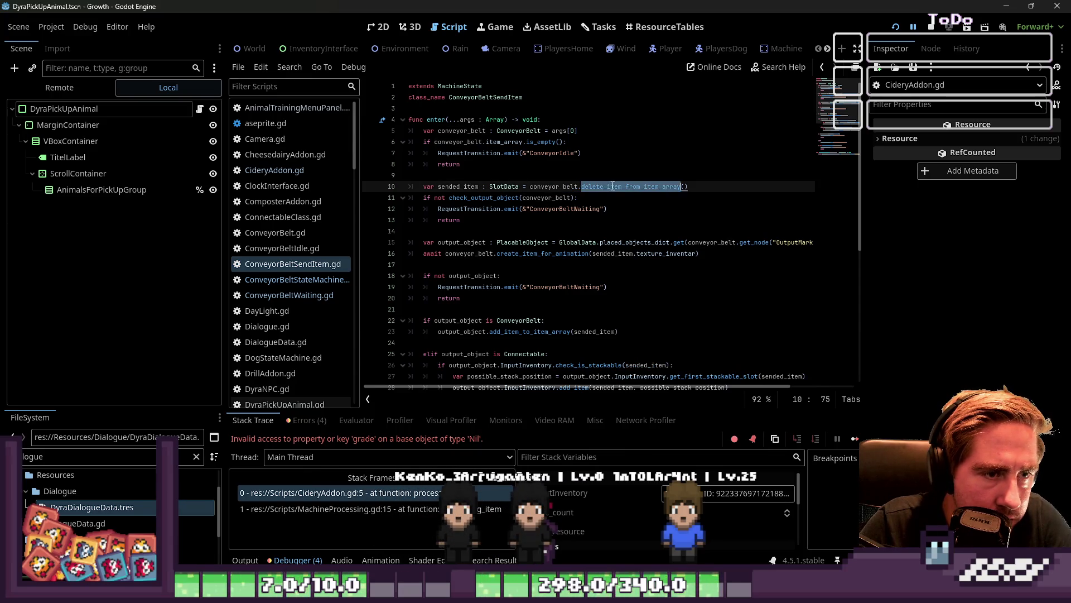
left_click(614, 192, "ctrl")
key("Down")
left_click_drag(544, 166, 418, 156)
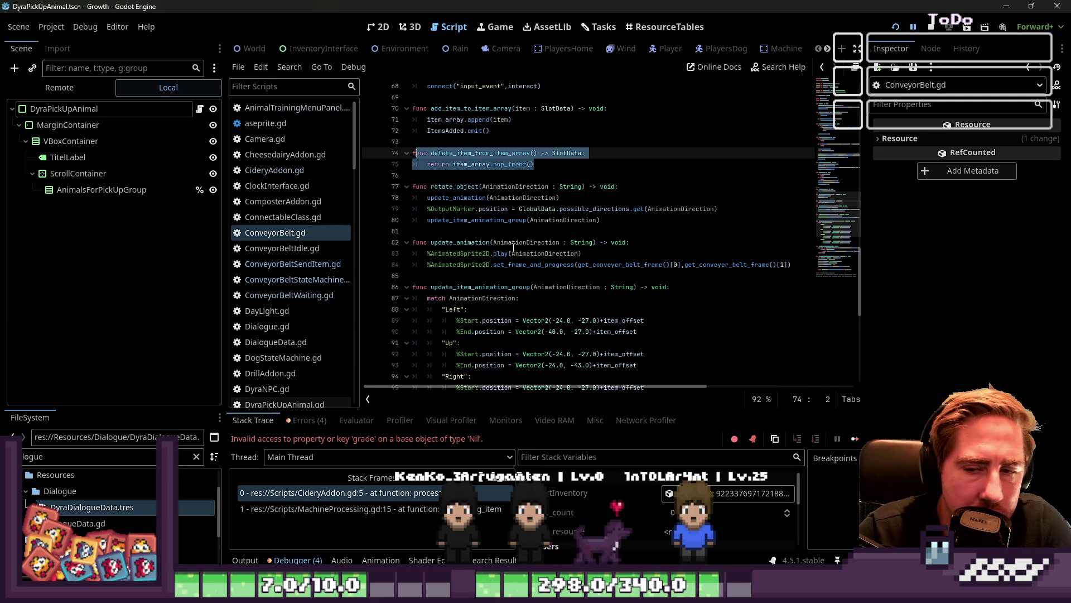
left_click(513, 243)
scroll(560, 275, "up", 4)
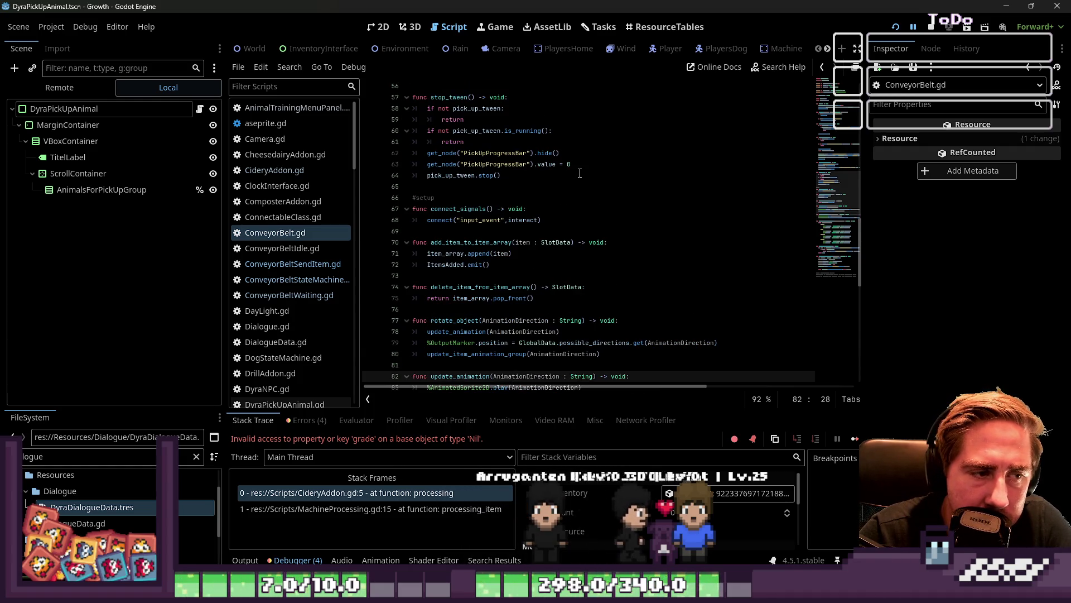
left_click(320, 270)
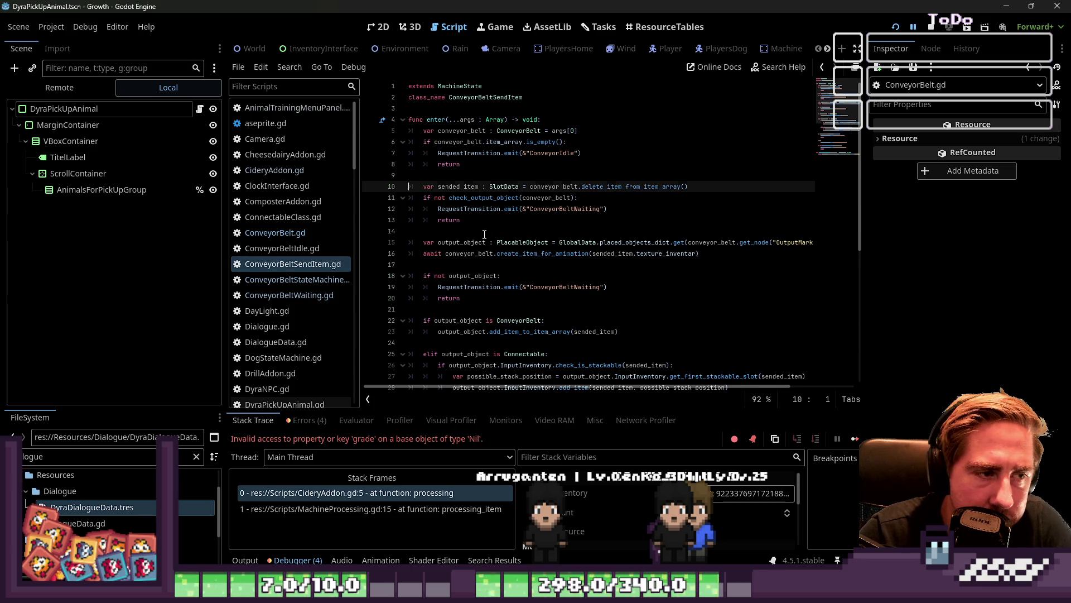
left_click(485, 234)
left_click(494, 221)
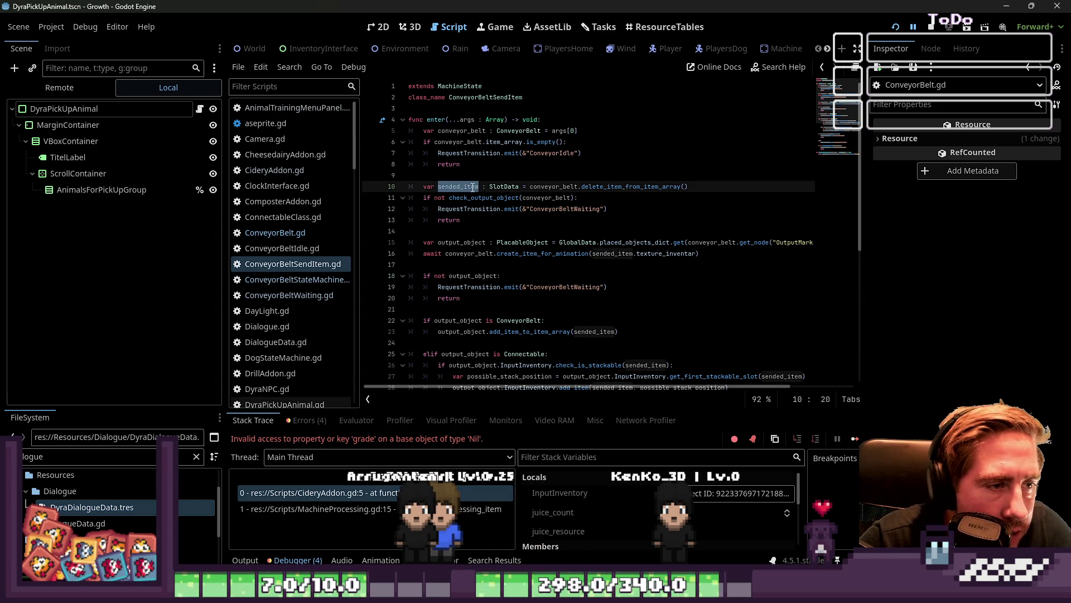
left_click(473, 215)
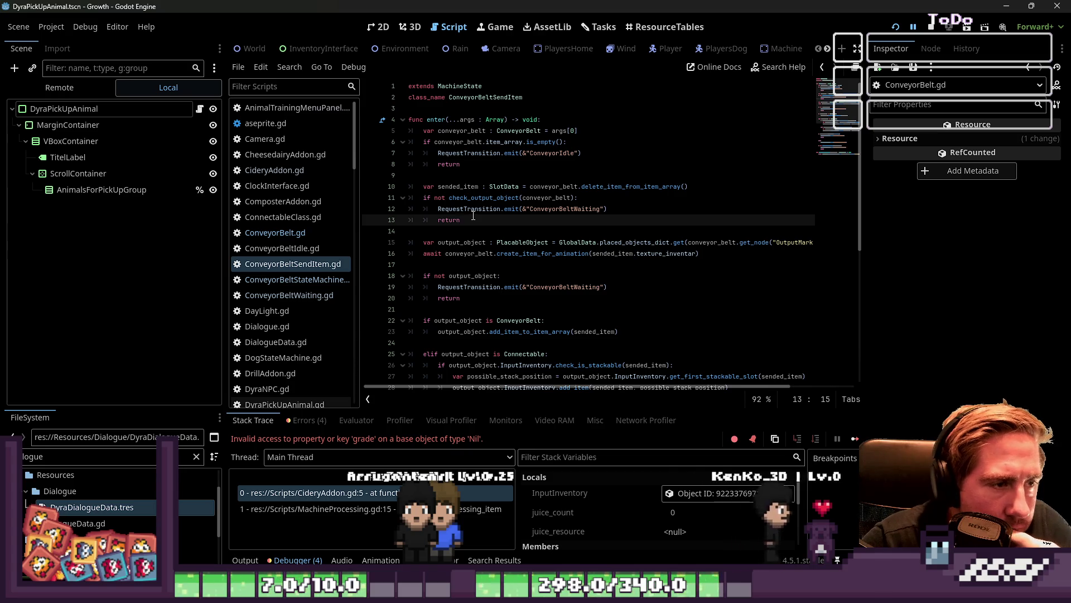
mouse_move(473, 215)
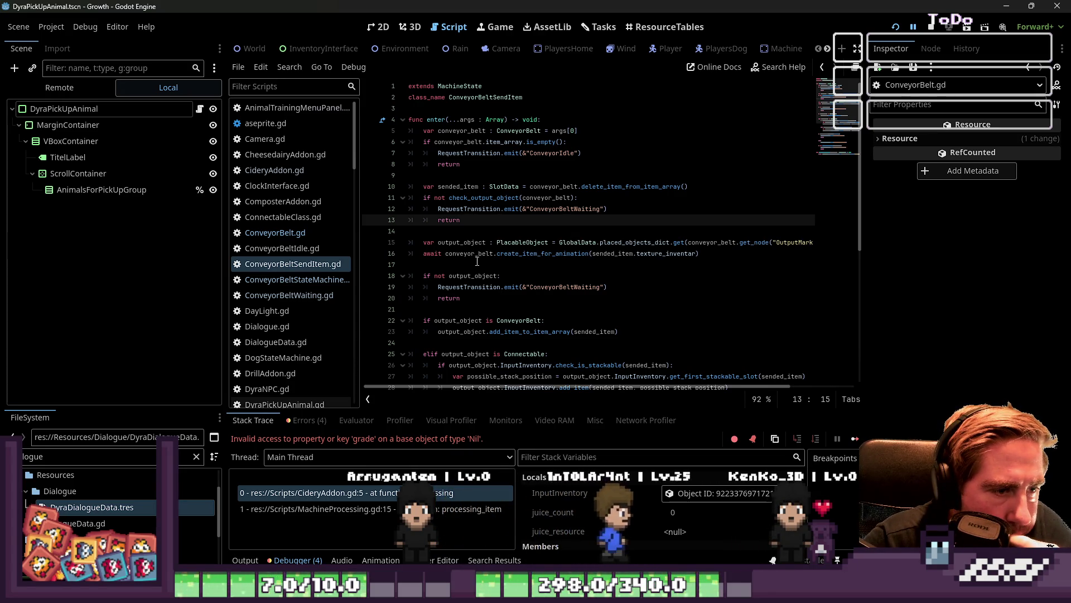
scroll(477, 261, "down", 1)
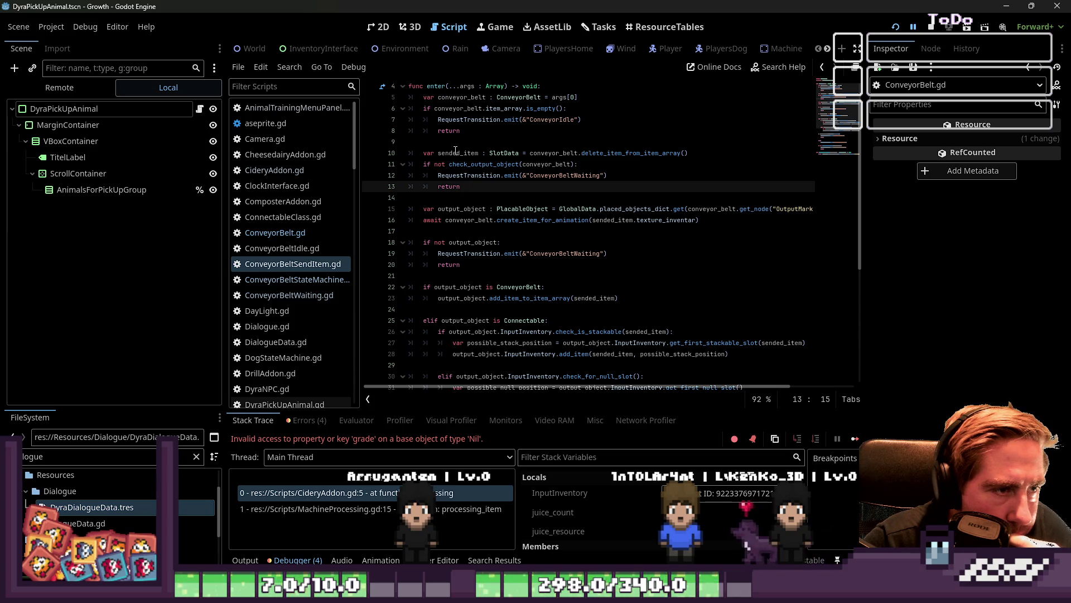
double_click(454, 152)
scroll(521, 210, "down", 1)
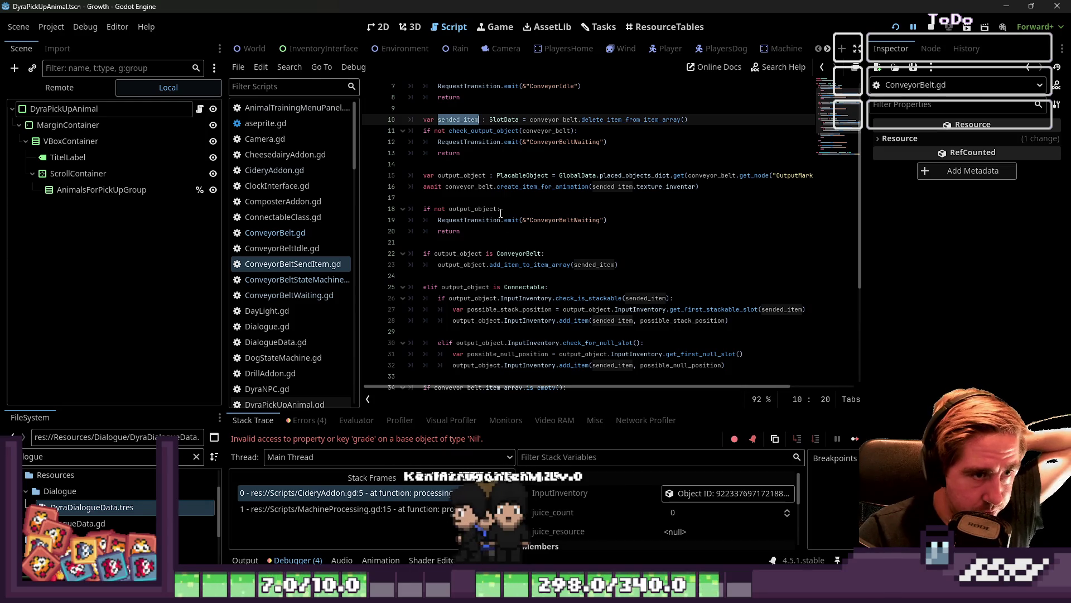
double_click(548, 188)
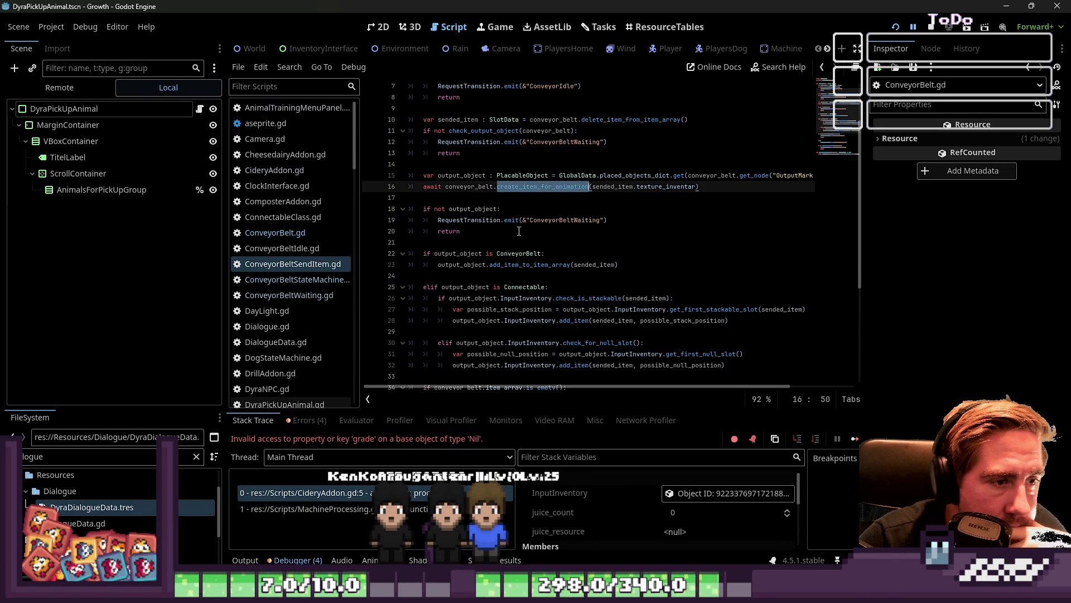
double_click(542, 220)
left_click(546, 223)
left_click(497, 229)
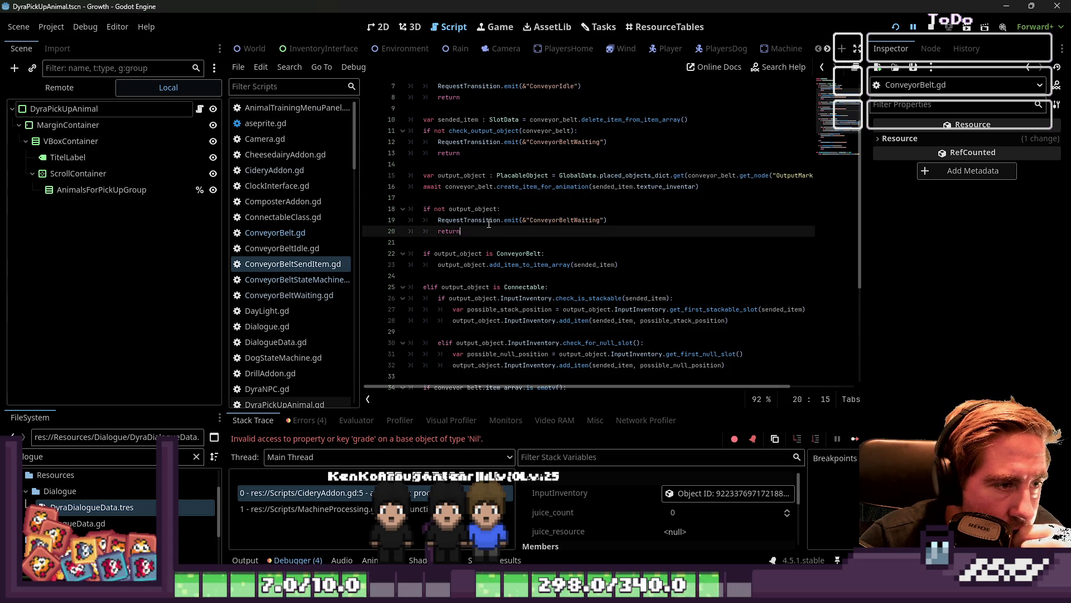
double_click(485, 209)
double_click(562, 221)
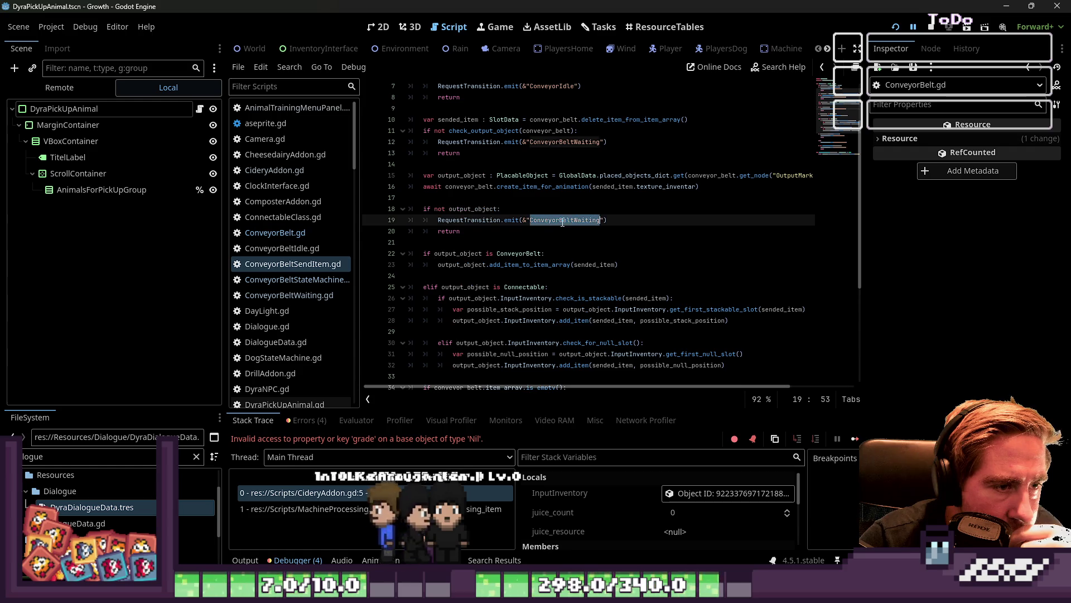
left_click(450, 210)
double_click(503, 255)
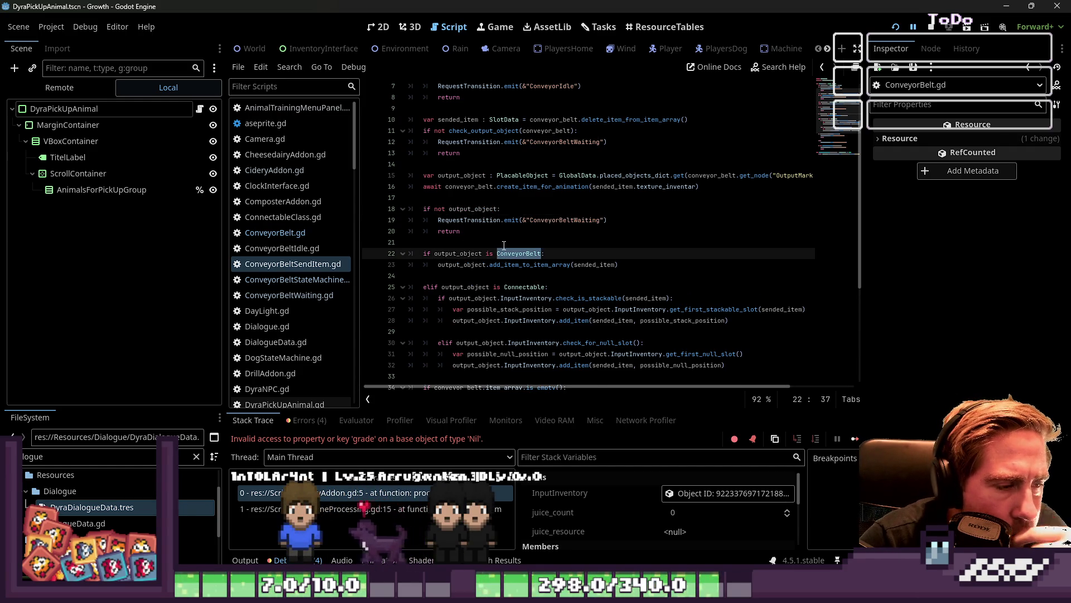
left_click(569, 255)
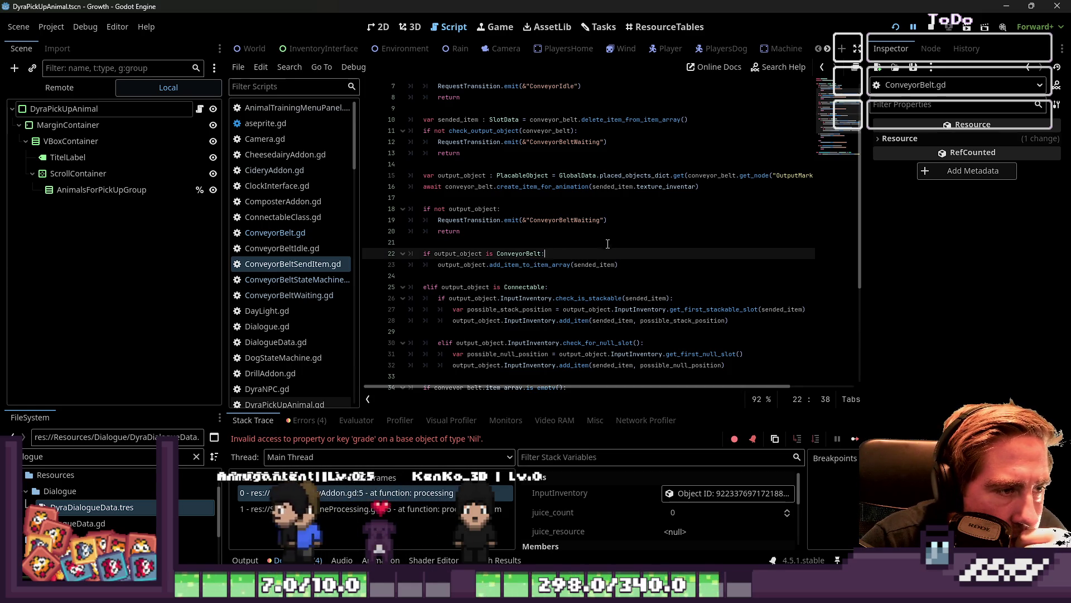
left_click(546, 187)
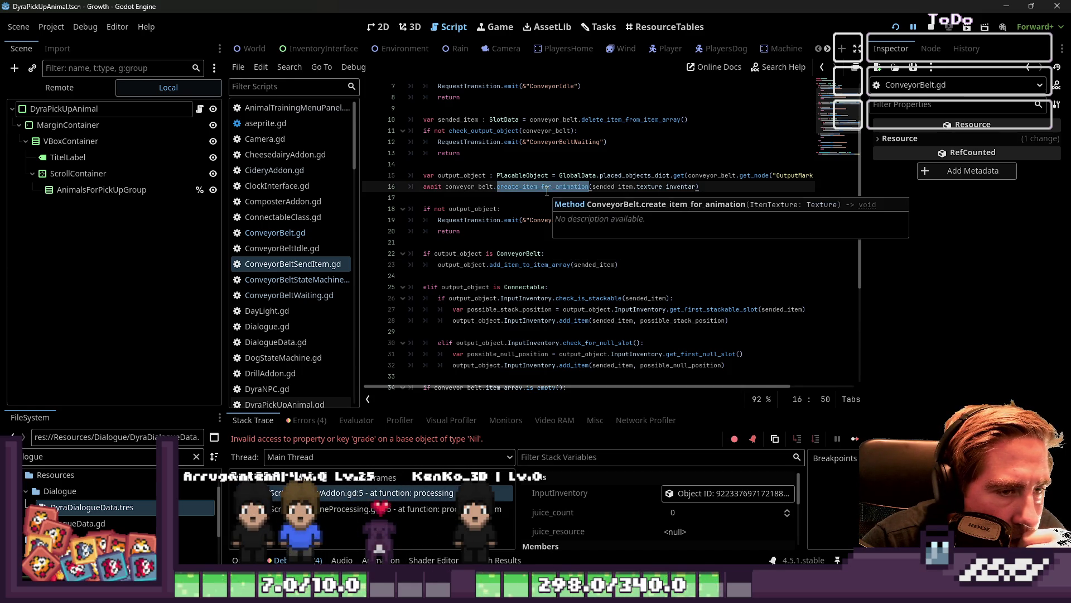
left_click(525, 194)
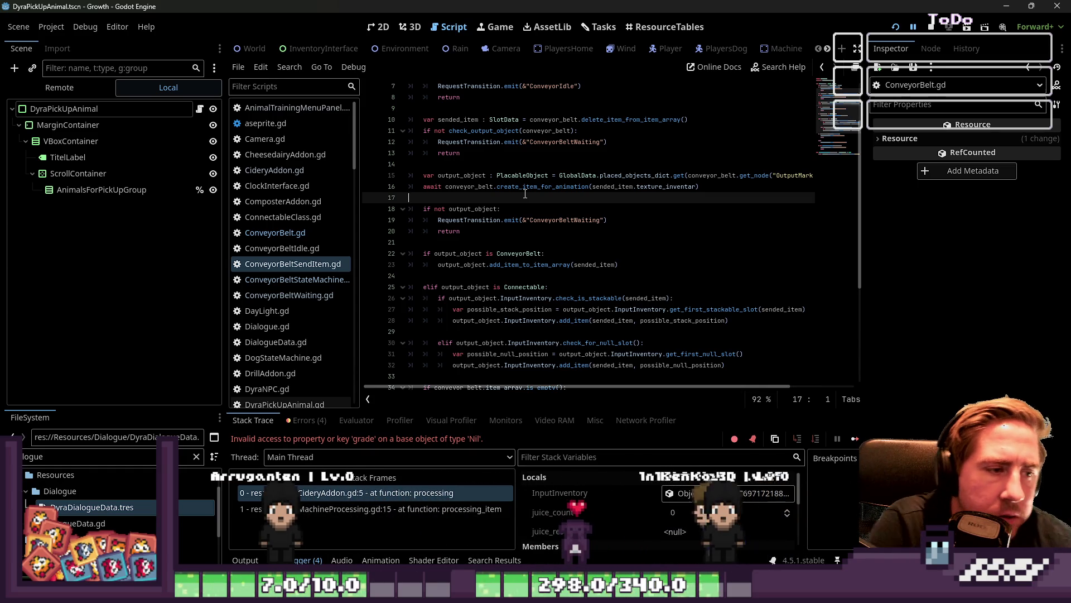
scroll(523, 201, "down", 3)
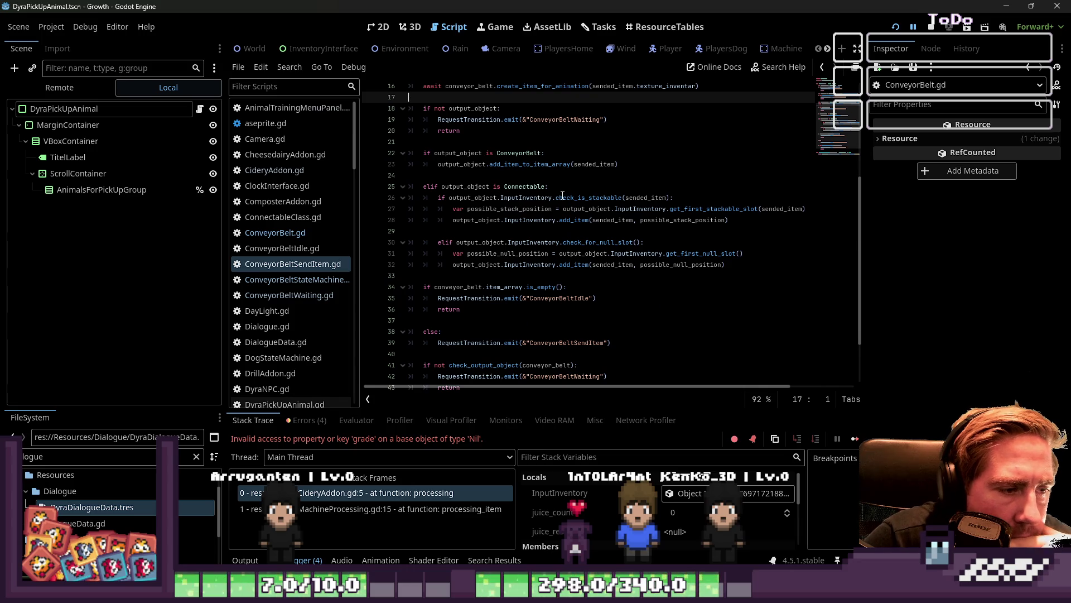
mouse_move(562, 195)
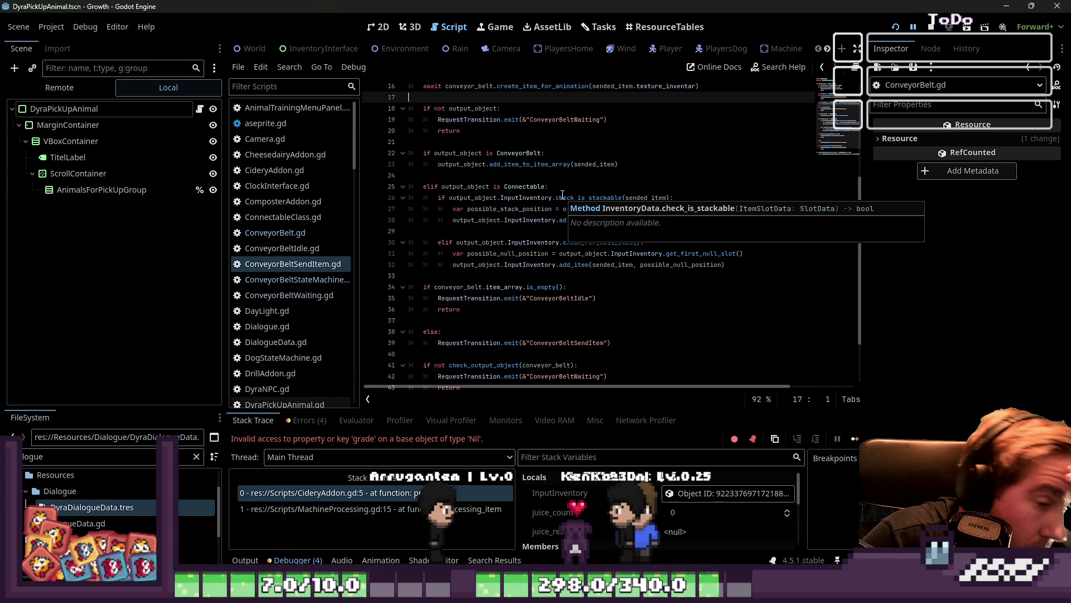
scroll(540, 246, "up", 2)
scroll(541, 246, "up", 2)
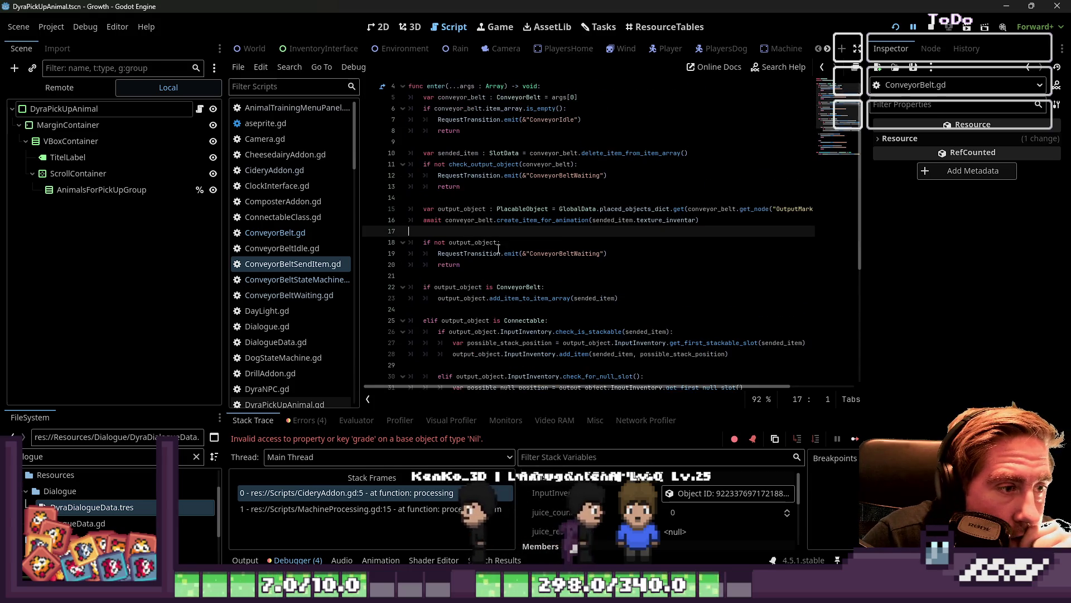
left_click(498, 221)
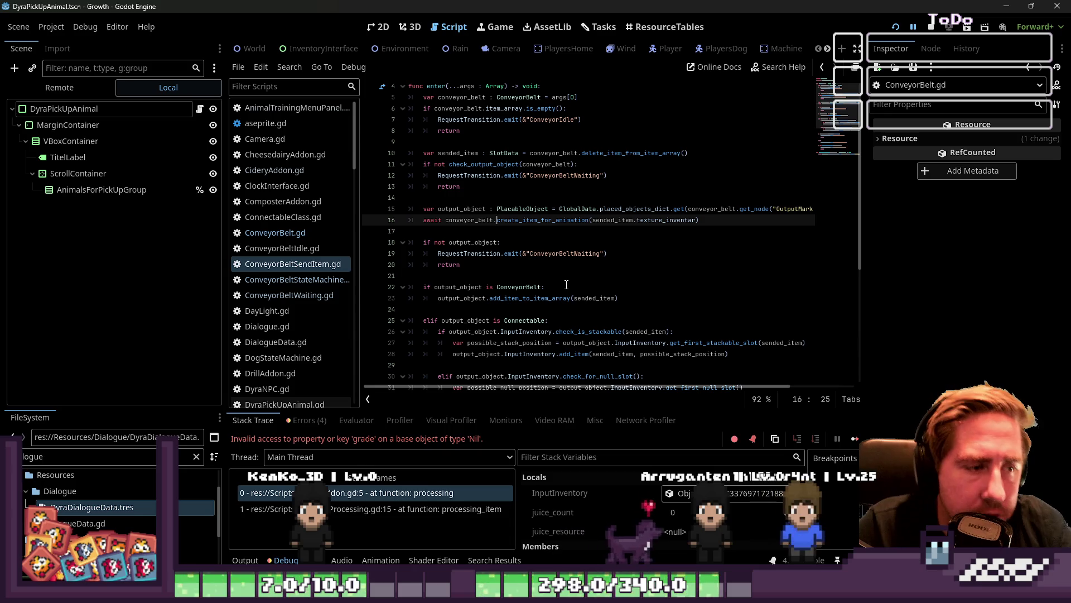
left_click(518, 266)
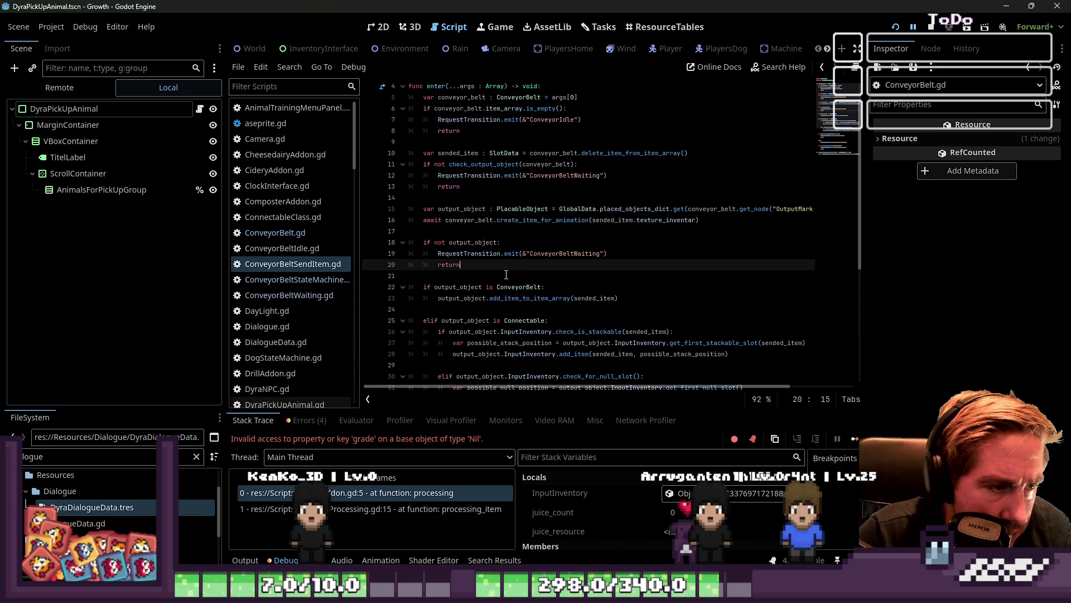
mouse_move(502, 266)
left_mouse_down()
mouse_move(401, 254)
mouse_move(383, 239)
left_mouse_up()
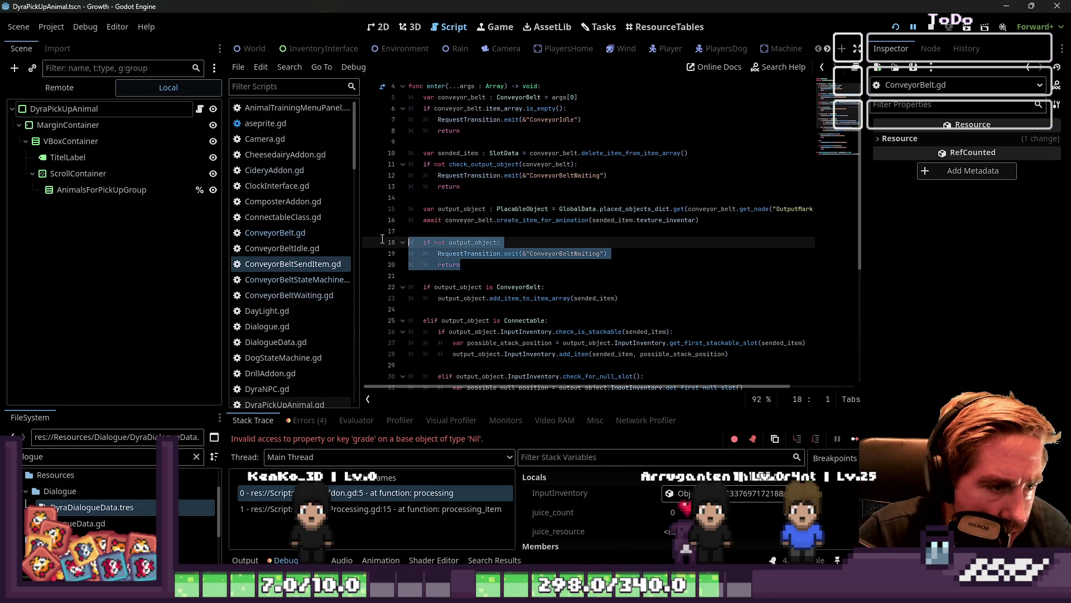
left_click(501, 277)
left_click(487, 265)
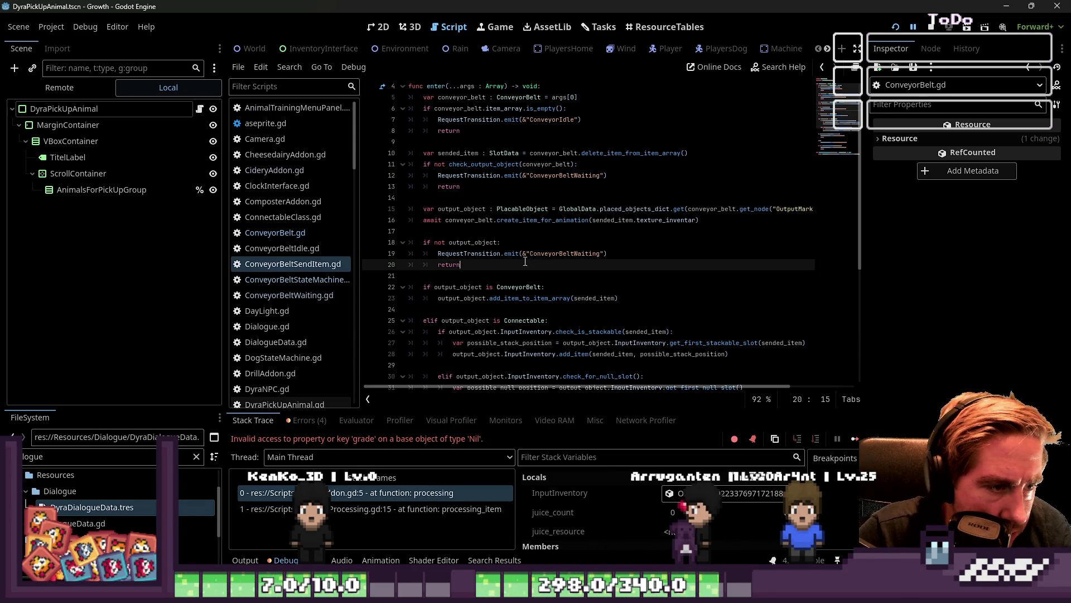
left_click(475, 253)
double_click(473, 242)
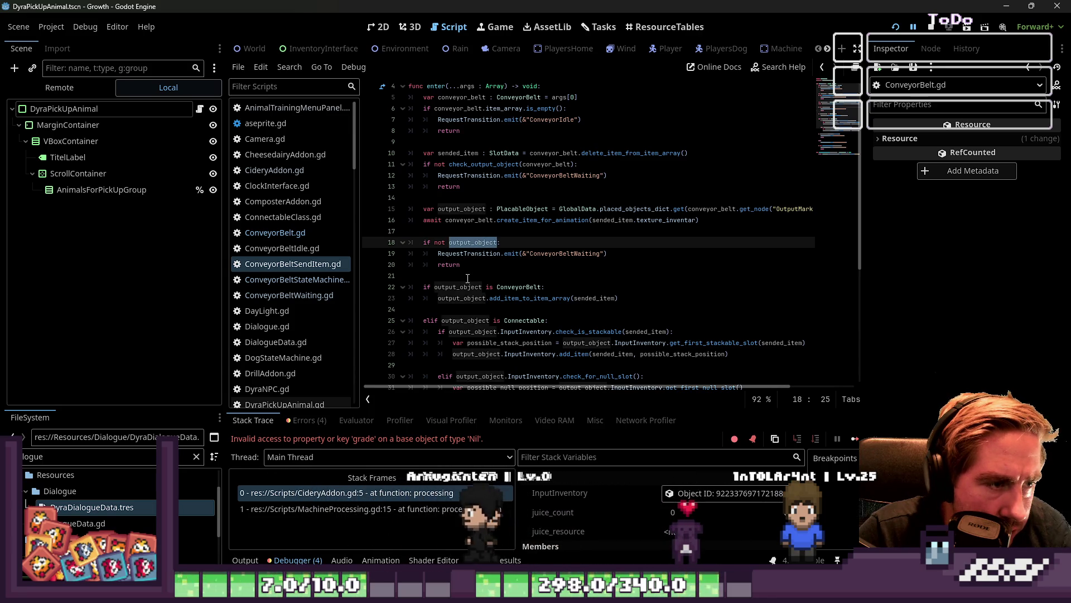
left_click(481, 266)
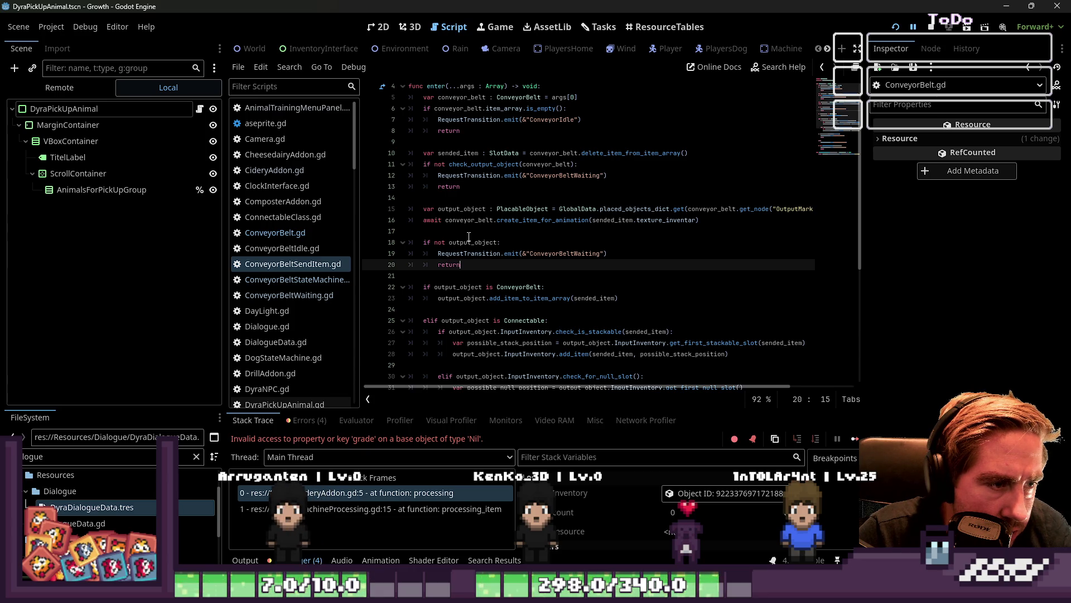
double_click(469, 241)
scroll(468, 238, "down", 1)
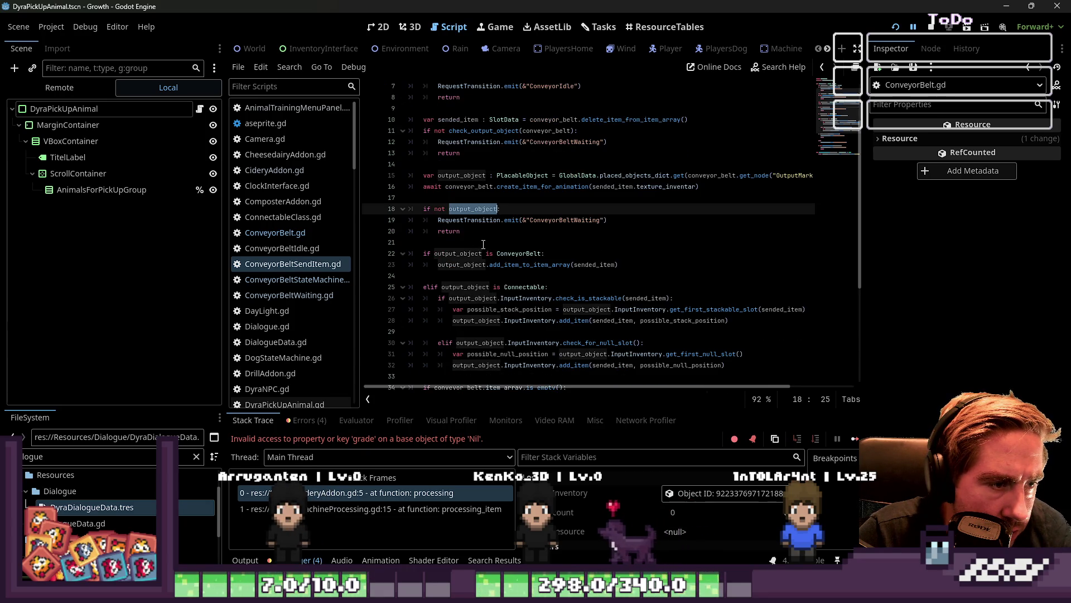
left_click(484, 244)
left_click(484, 234)
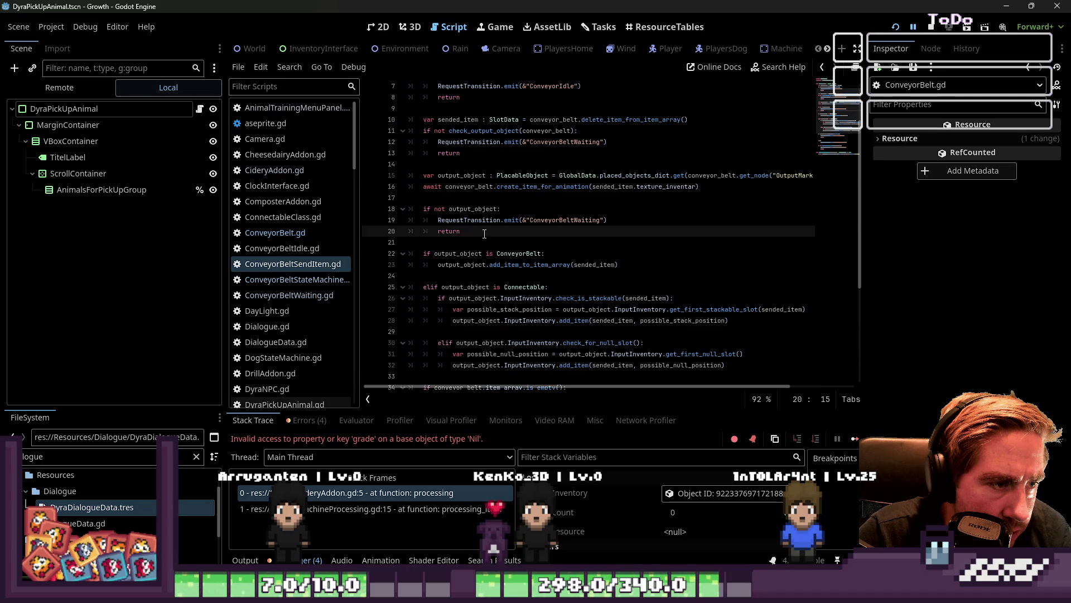
left_click_drag(657, 270, 412, 258)
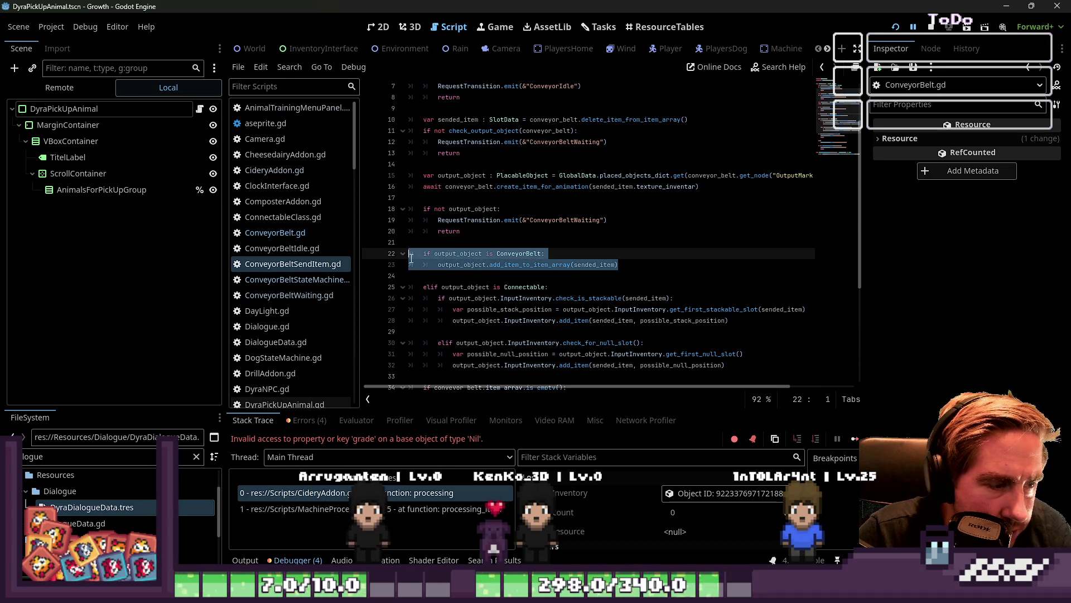
Step: Add 'for item in conveyor_belt.item_array:' under the ConveyorBelt check and indent the add call into it
left_click(589, 255)
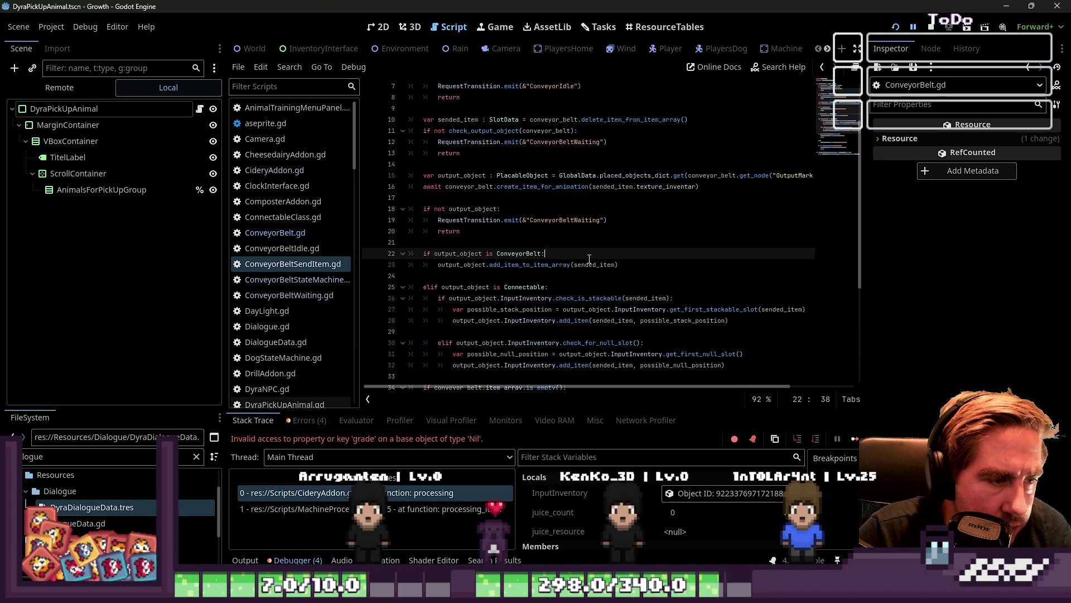
key("Return")
type("or item in")
key("BackSpace")
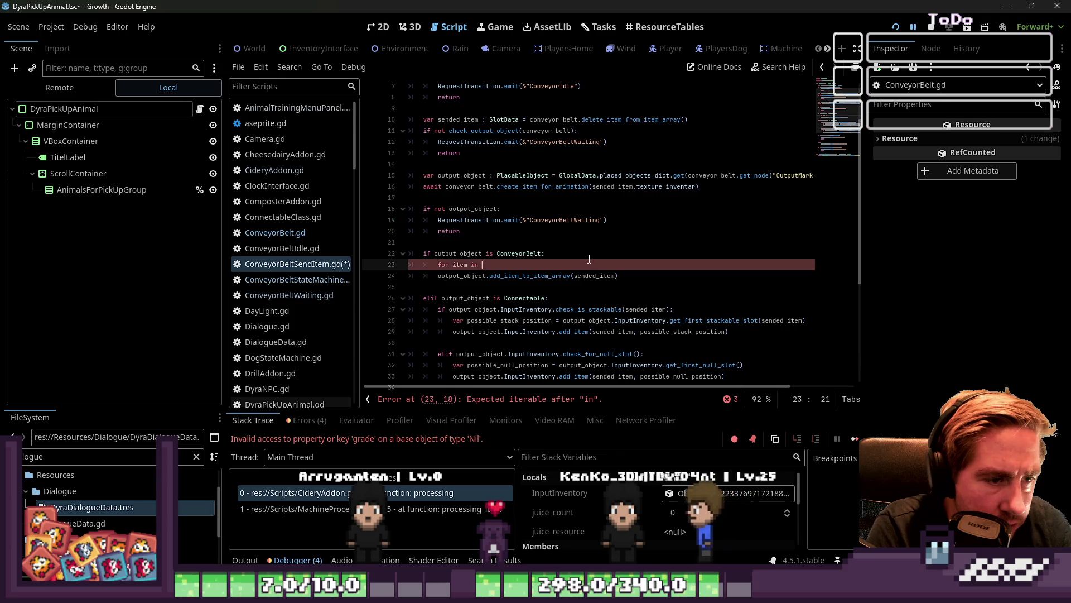
key("ctrl+space")
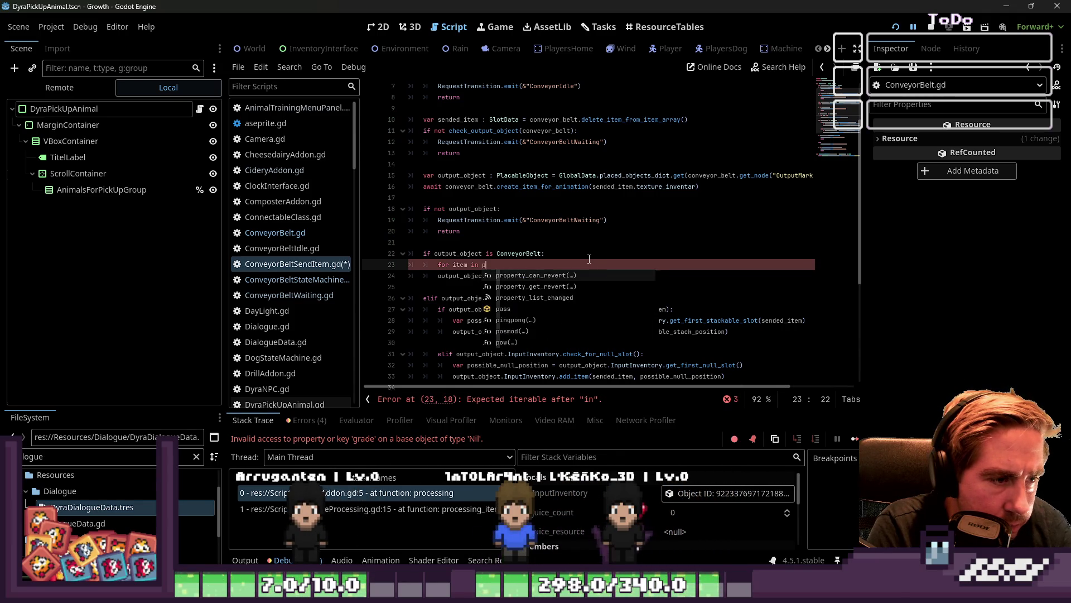
type("conveyor_belt.")
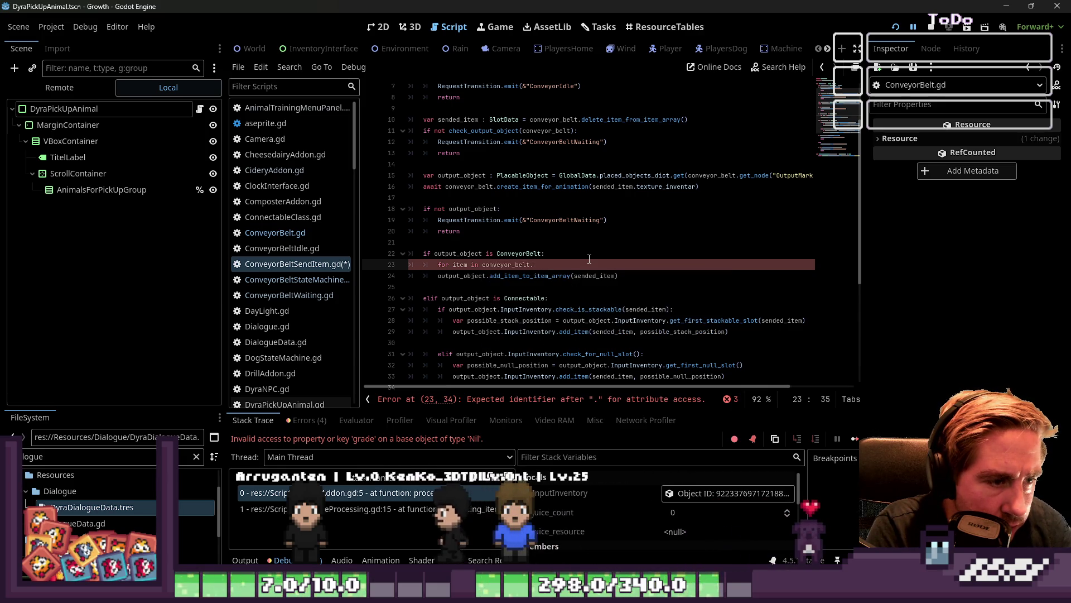
type("item_arr")
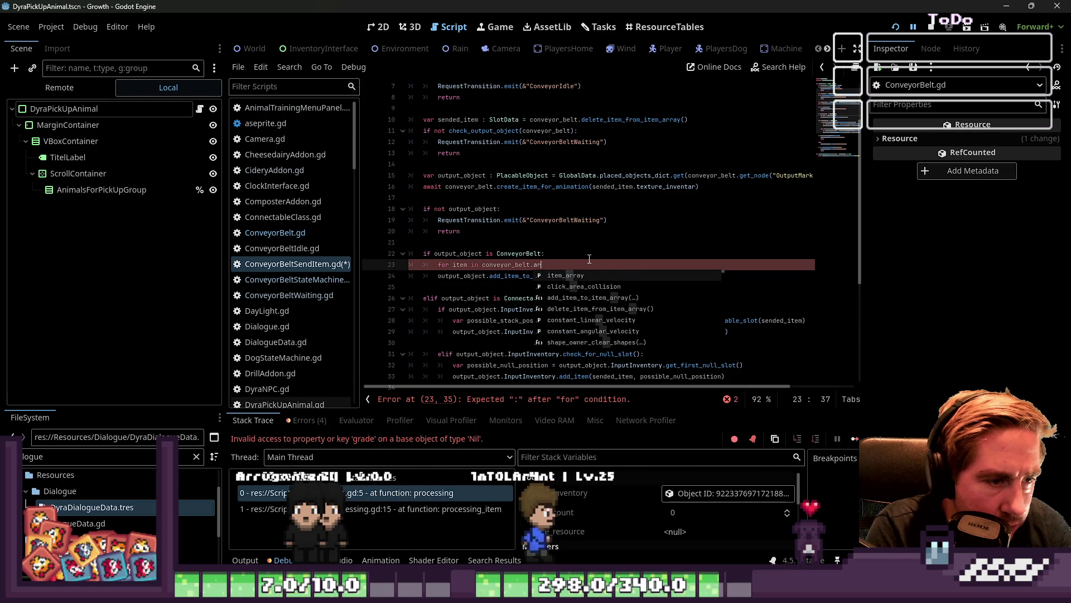
key("Return")
key("Return")
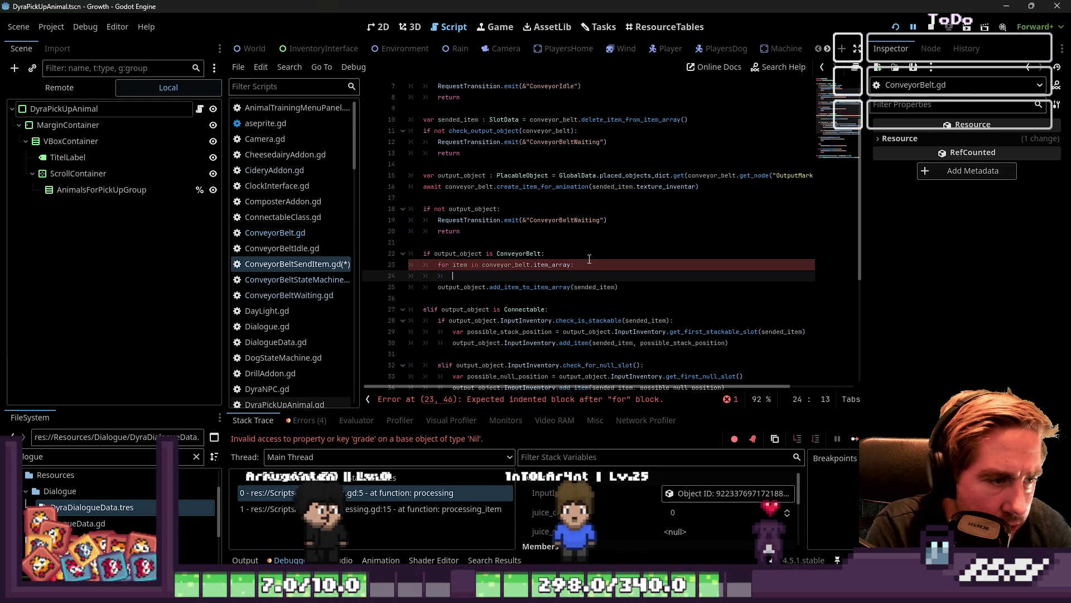
key("ctrl+z")
key("Down")
key("Home")
key("Home")
key("Tab")
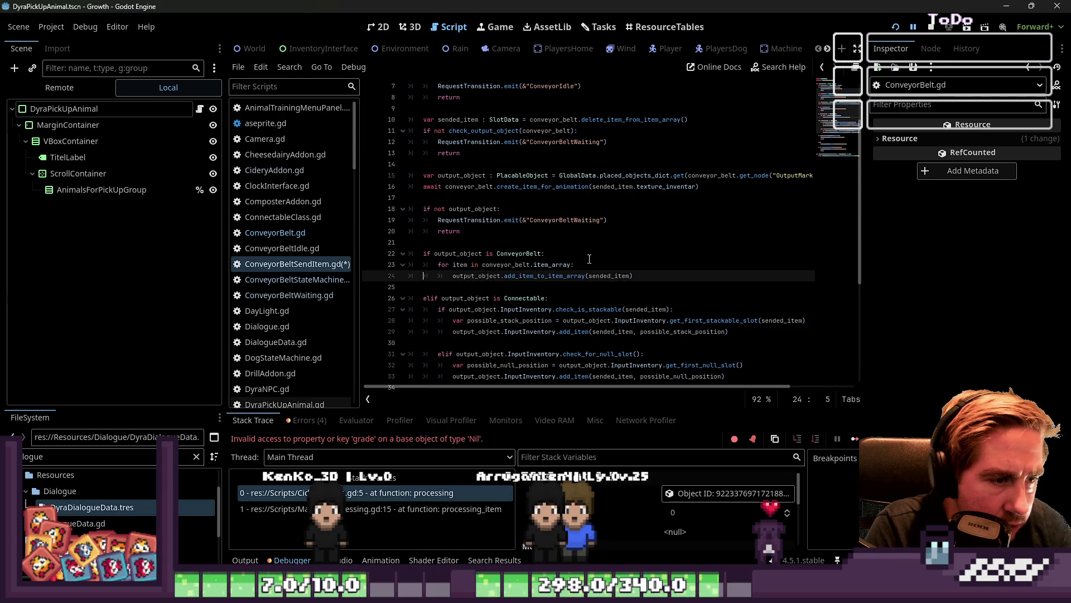
Step: Change the add_item_to_item_array argument on line 24 from sended_item to item
left_click(589, 258)
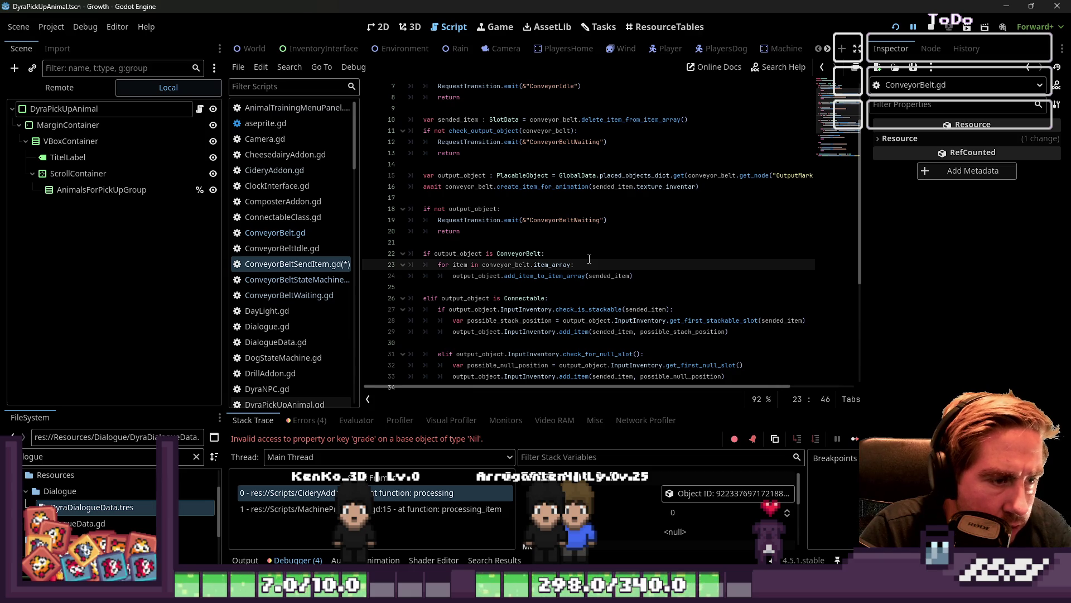
key("Down")
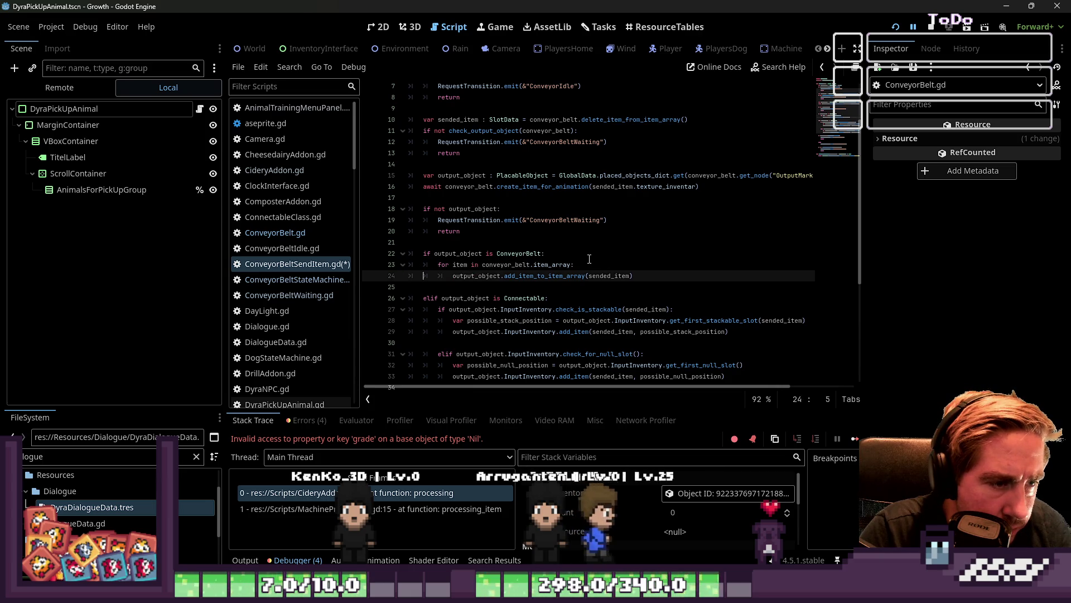
key("End")
key("Left")
key("ctrl+shift+Left")
type("it")
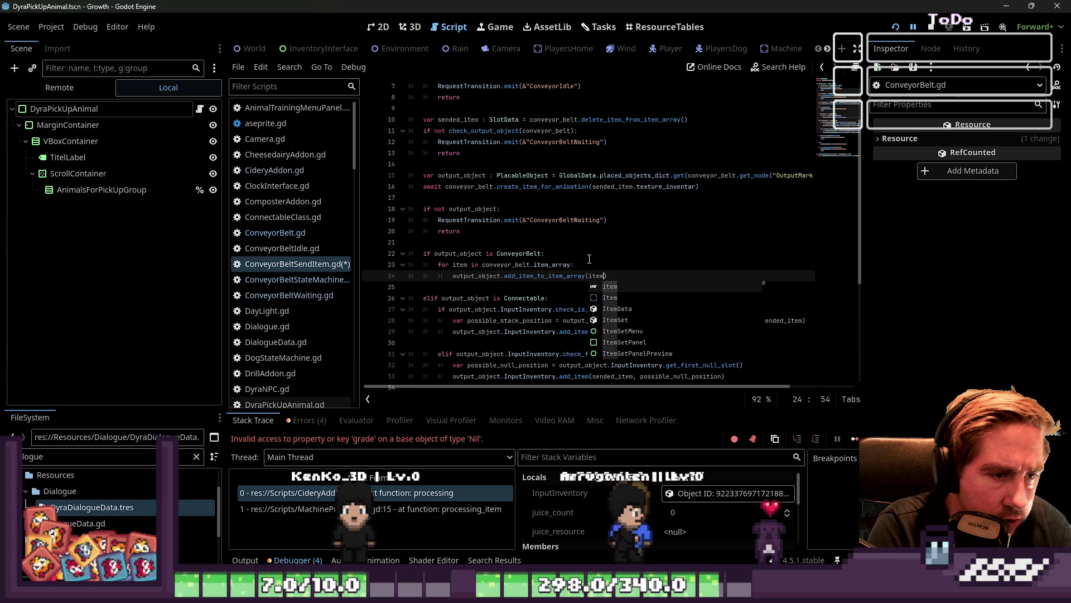
key("Return")
Step: Start a new 'await conveyor_belt.get_tree' line inside the loop after the add call
left_click(610, 232)
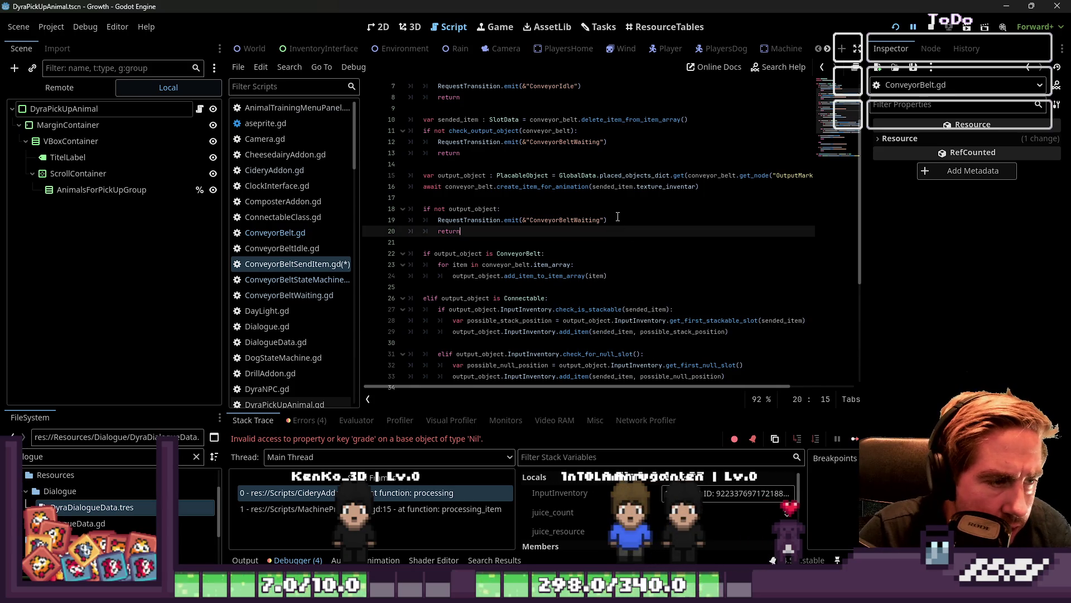
double_click(504, 254)
double_click(498, 264)
left_click(564, 265)
left_click(629, 276)
key("Return")
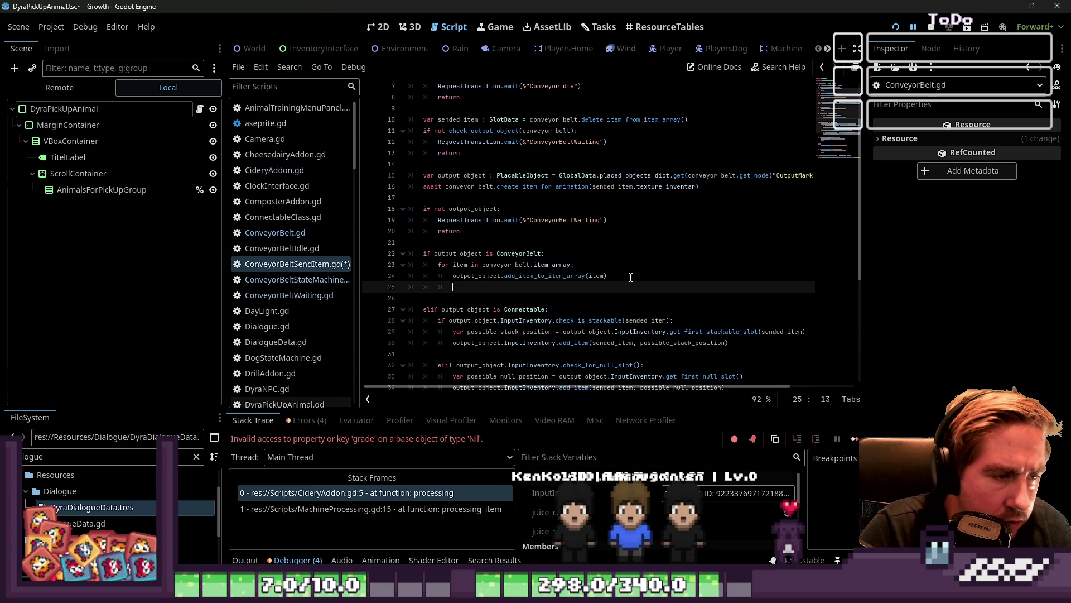
type("await co")
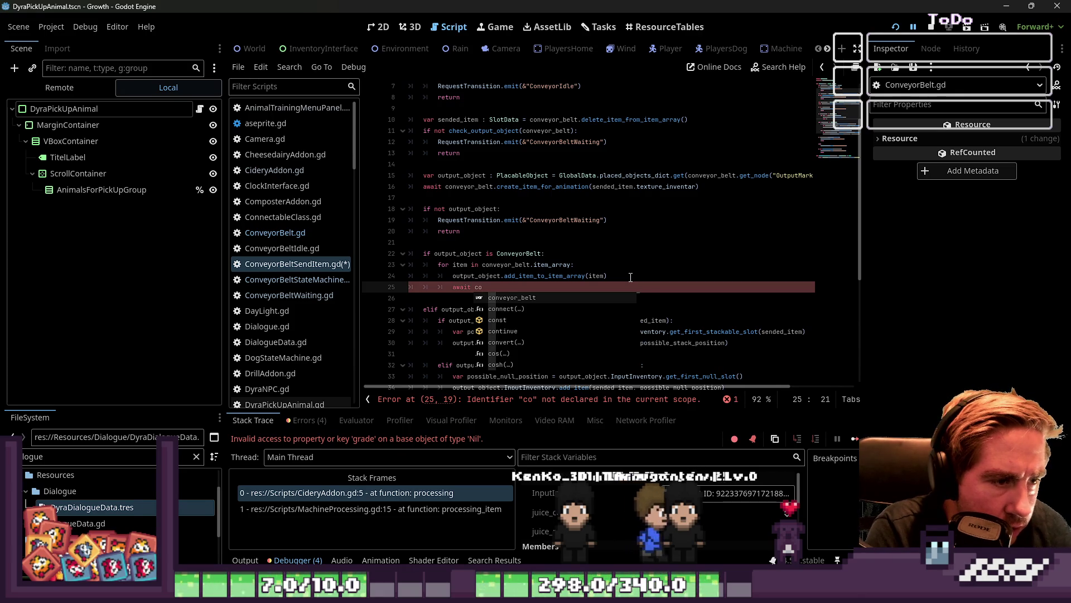
type("nveyor_belt.")
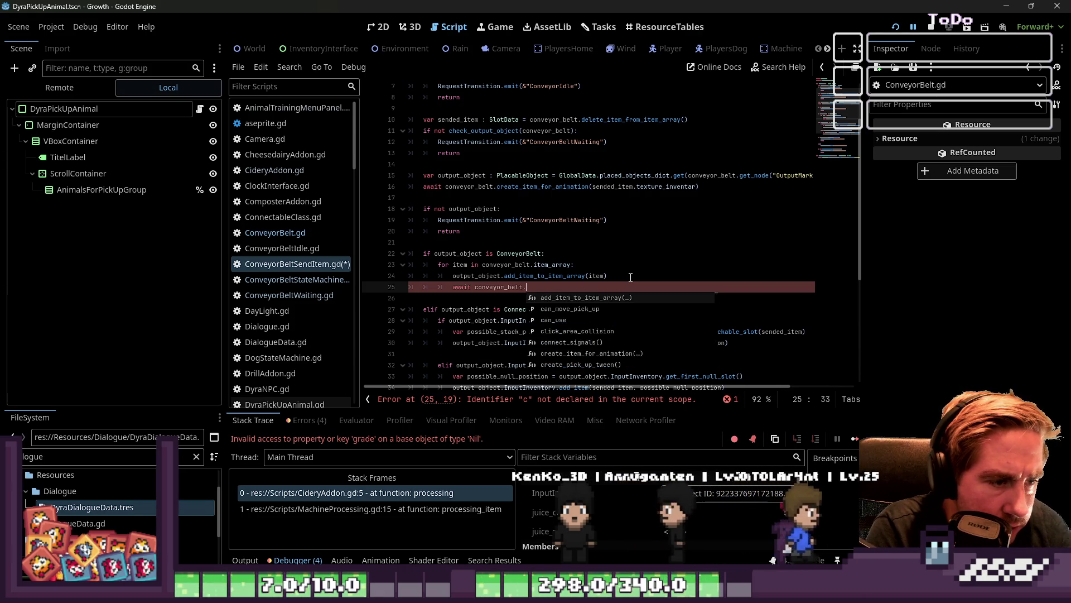
type("get_tree(")
Step: Complete line 25 as 'await conveyor_belt.get_tree().create_timer(0.1).timeout', fixing the mistyped duration
key("Return")
key("Up")
key("Down")
type("crea")
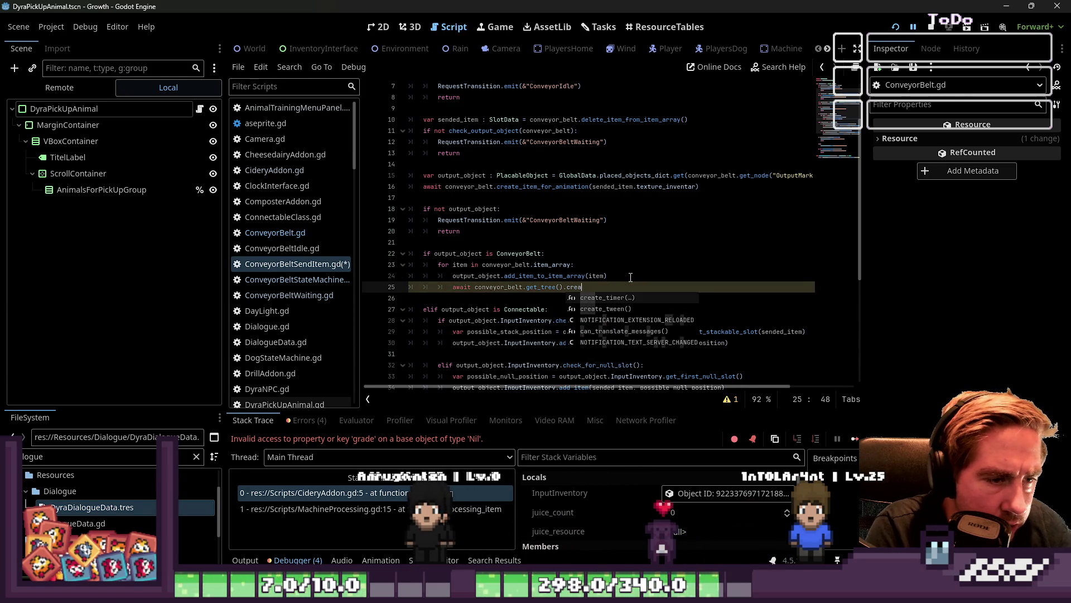
type("te0")
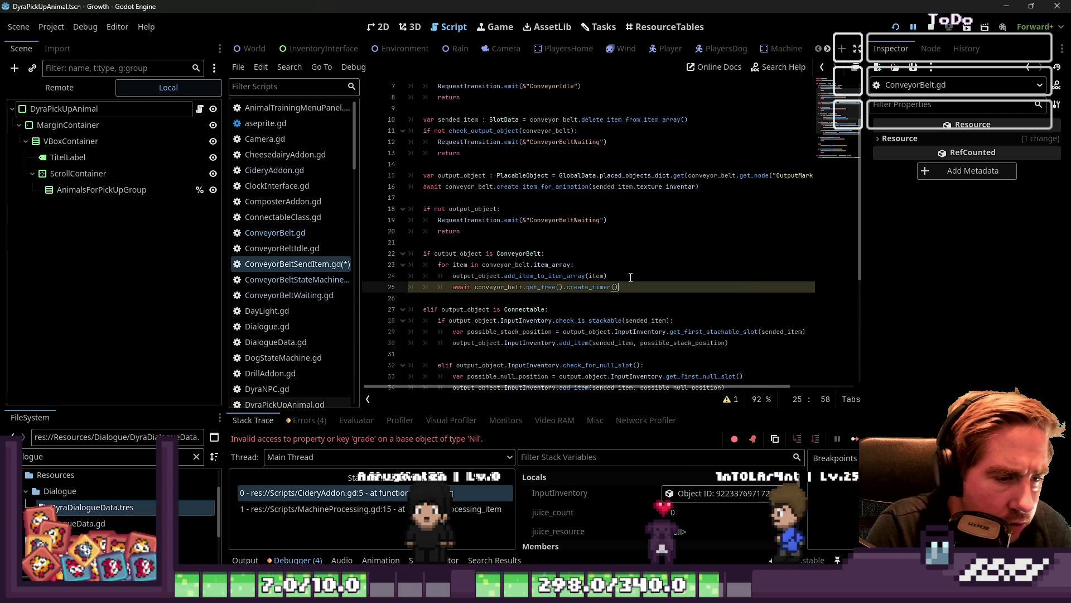
type(".")
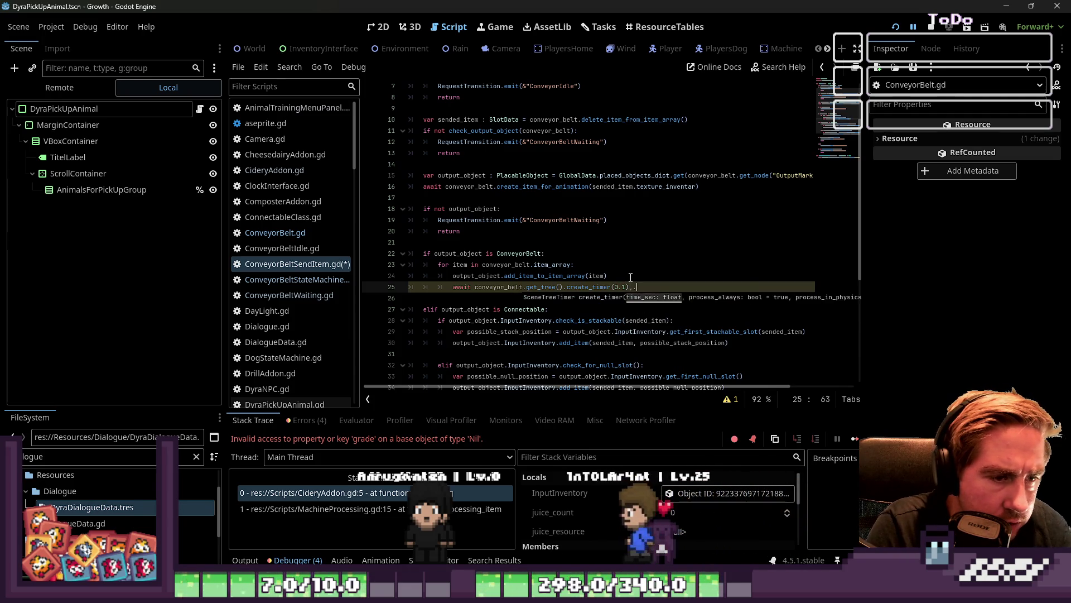
type("1).timeout")
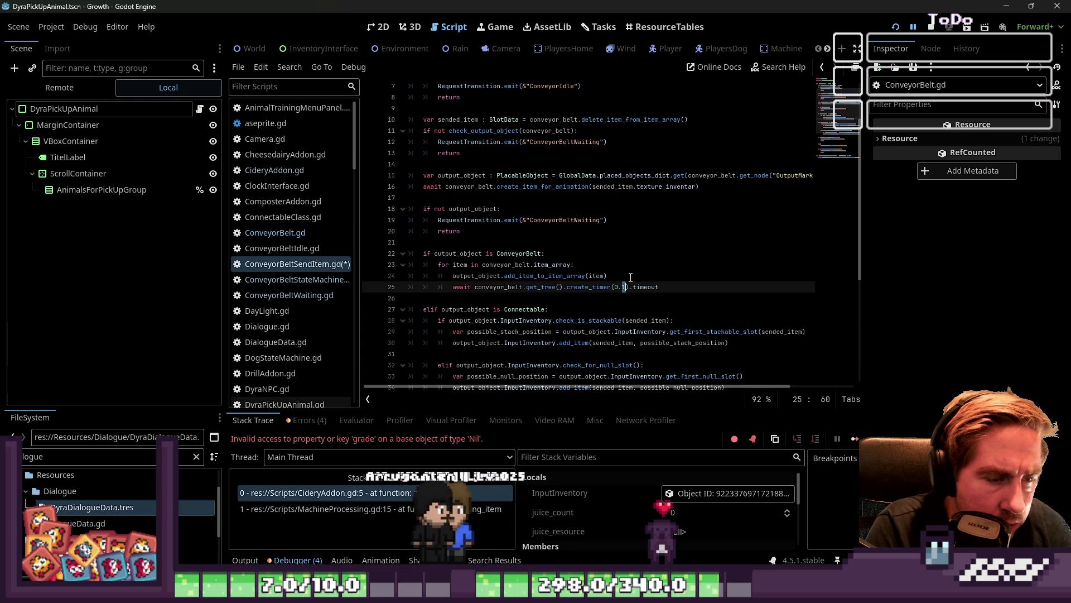
type("0")
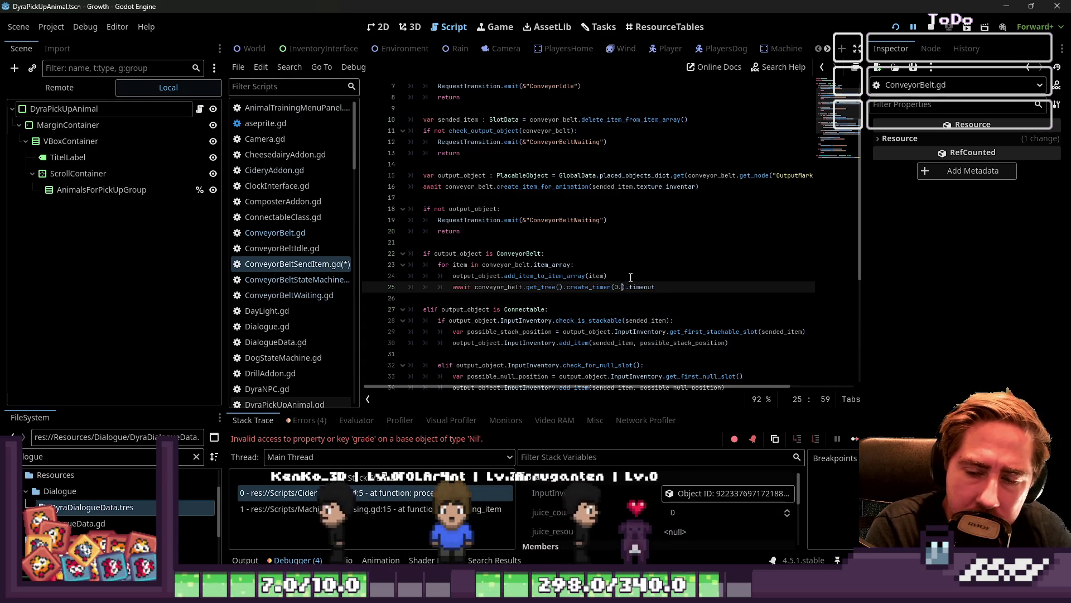
type("5")
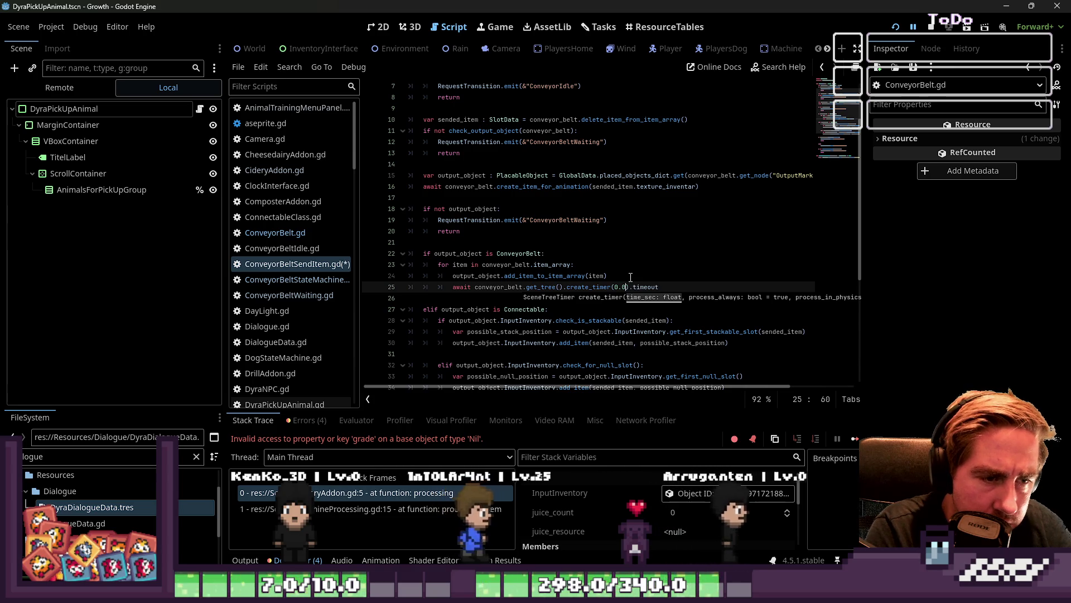
key("Right")
key("Right")
key("Right")
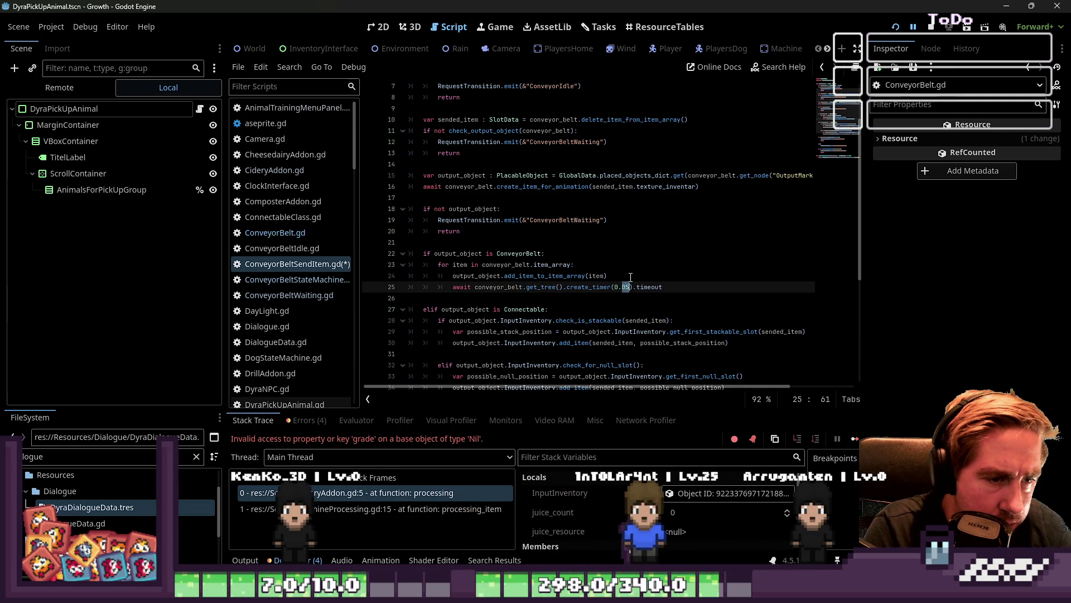
type("1")
key("Down")
key("Down")
key("Up")
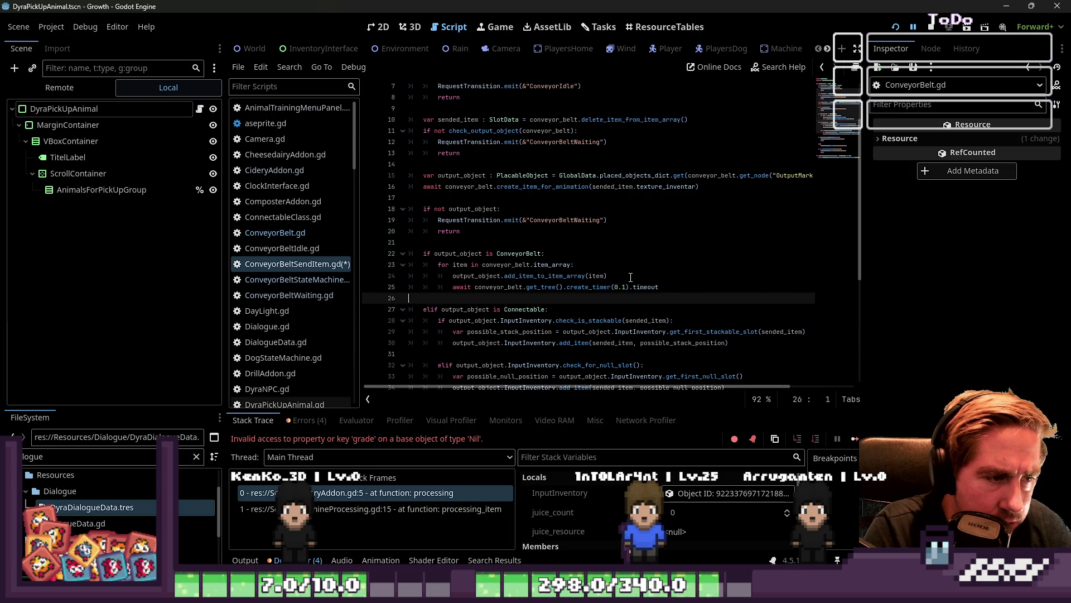
key("Up")
key("Up")
key("Up")
key("Up")
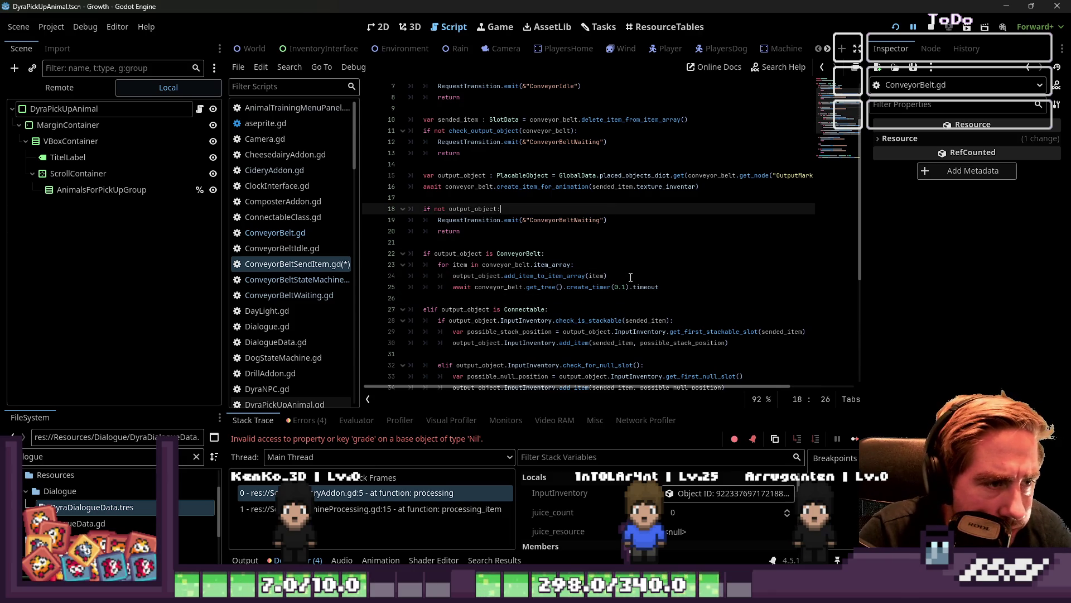
Step: Uncomment the create_item_for_animation line above the no-output check
key("Down")
key("Down")
key("Down")
key("Down")
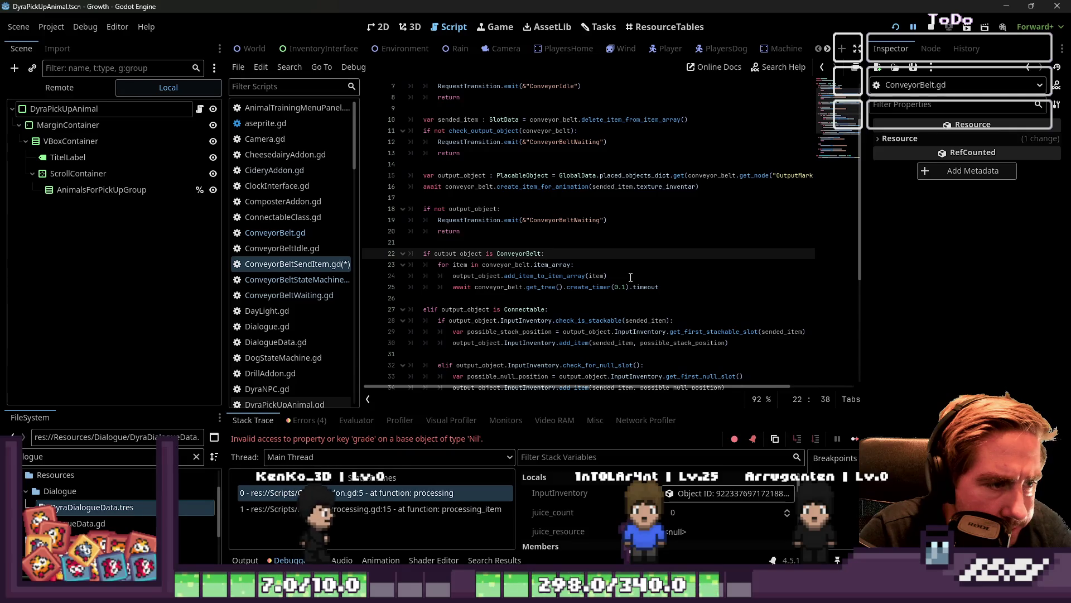
key("End")
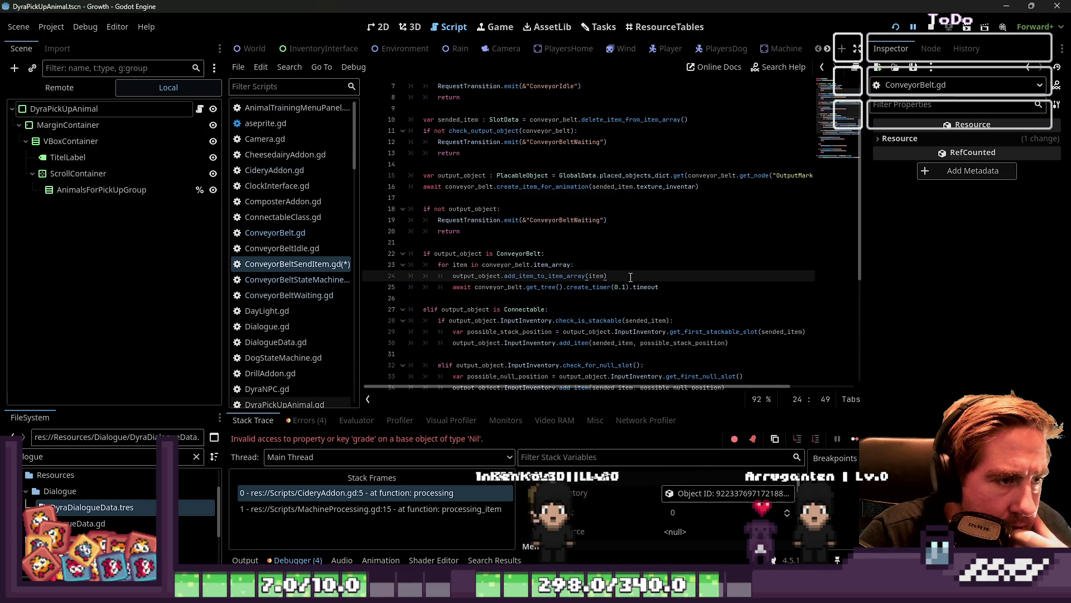
key("Up")
key("Up")
key("Up")
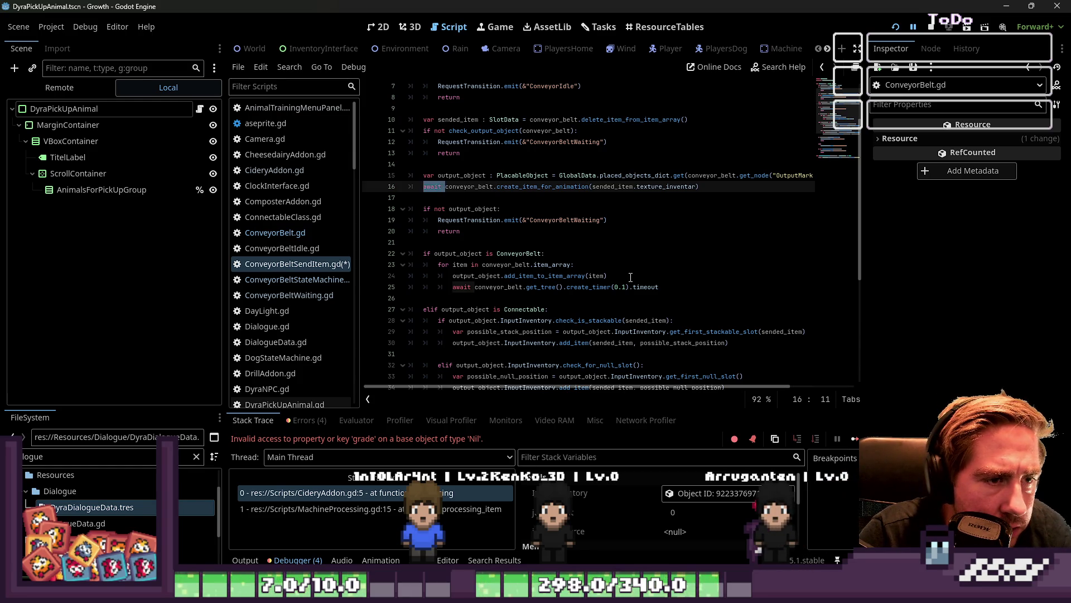
key("Home")
key("Home")
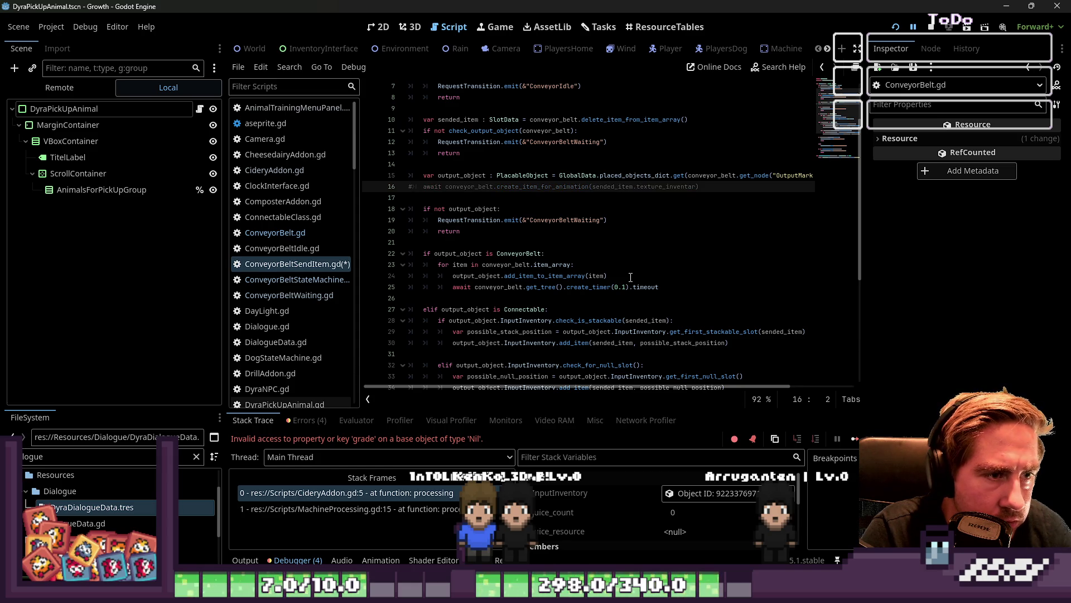
key("ctrl+k")
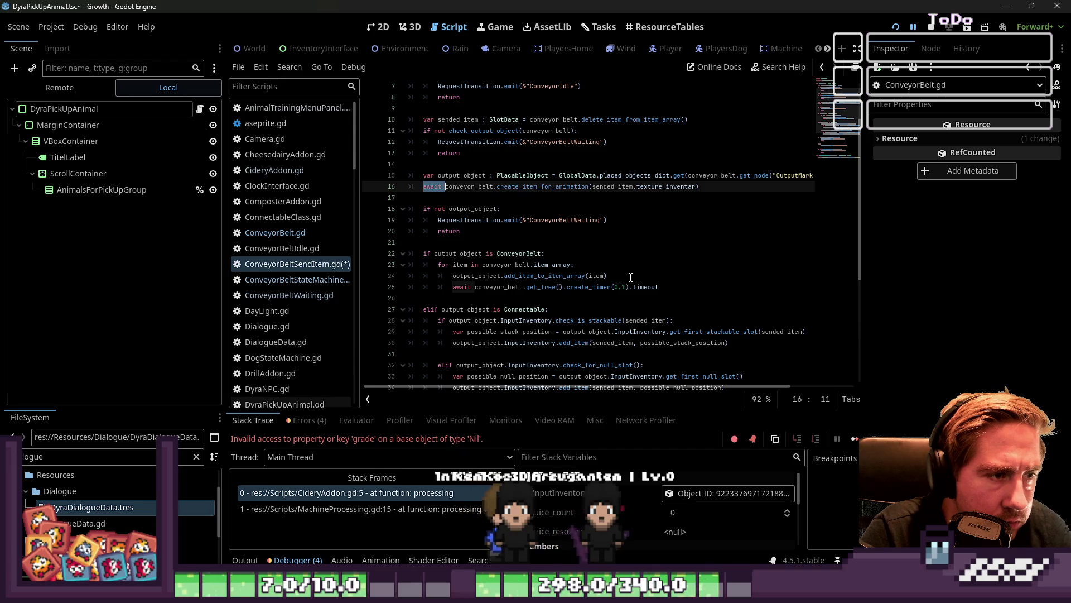
key("Down")
key("Down")
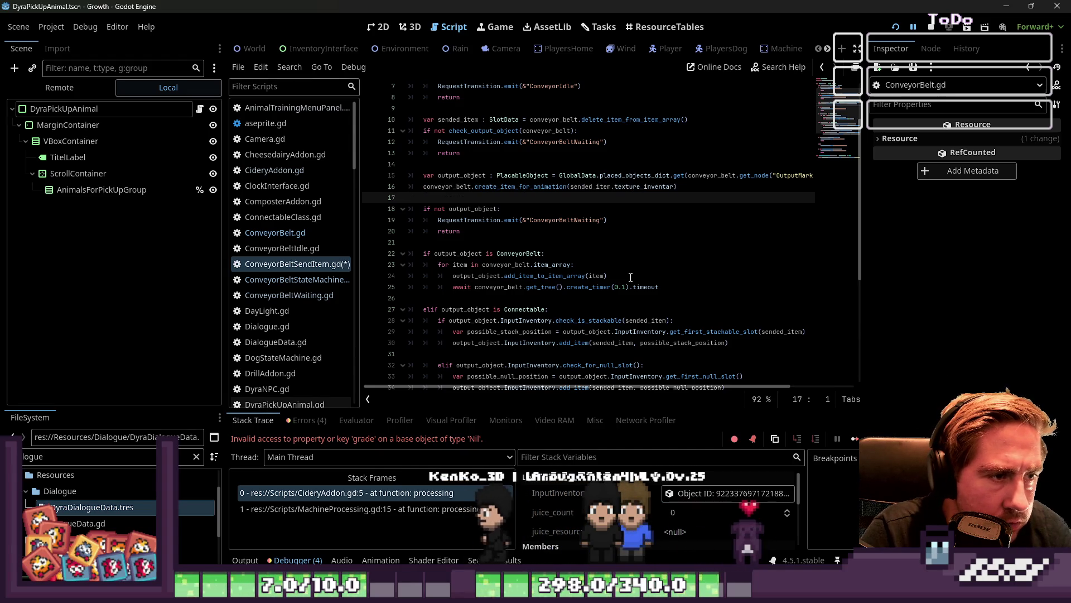
key("Up")
key("Up")
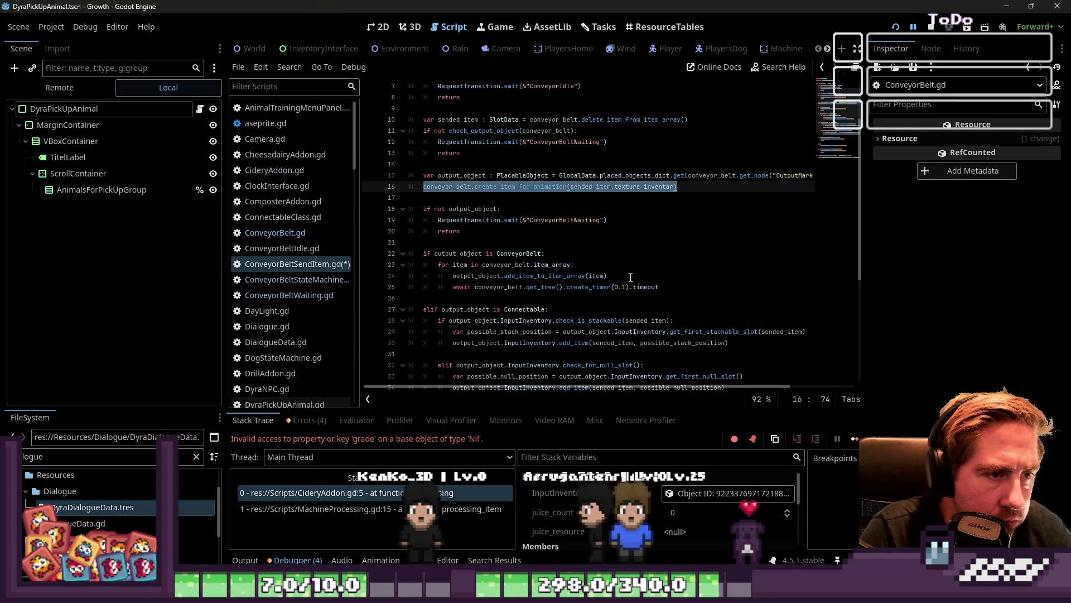
Step: Move the create_item_for_animation call into the for loop, save the script and run the game
key("ctrl+x")
key("ctrl+x")
key("Down")
key("Down")
key("Down")
key("End")
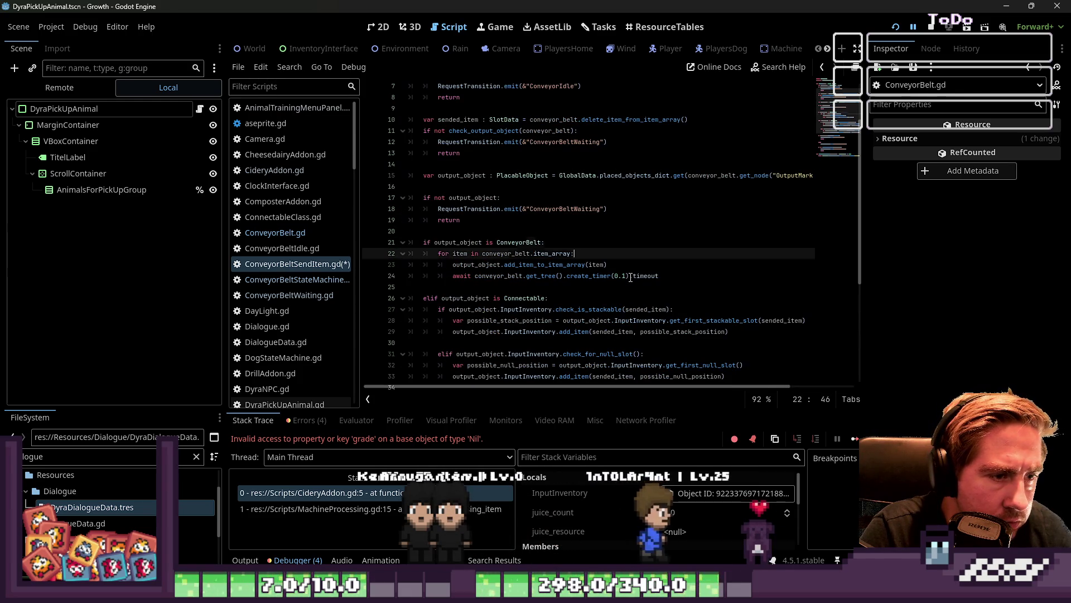
key("Return")
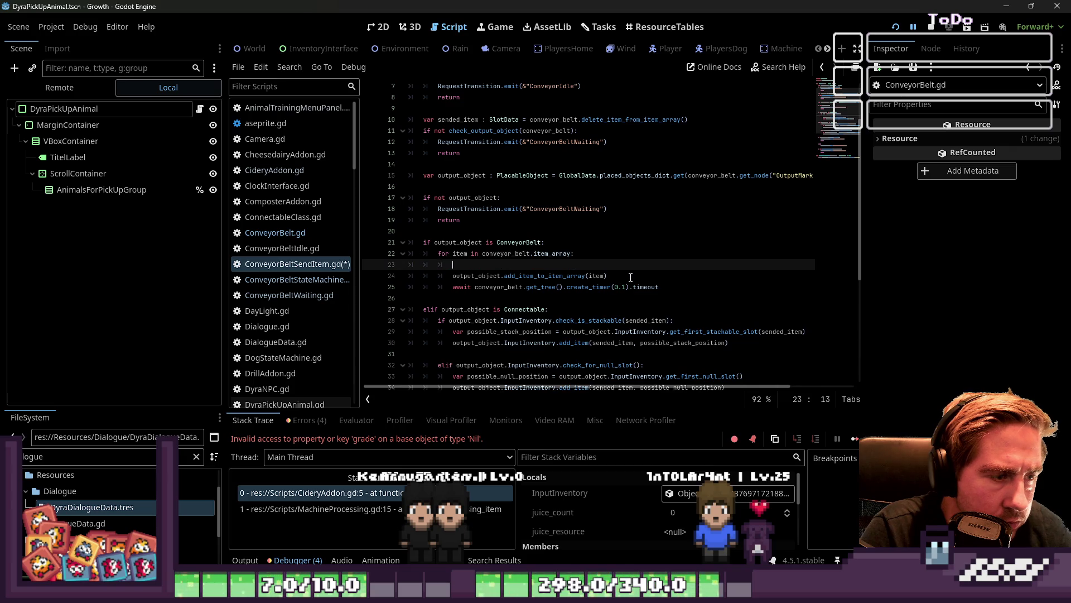
type("conveyor_belt.create_item_for_animation(sended_item.texture_inventor)")
key("Up")
key("ctrl+s")
left_click(896, 26)
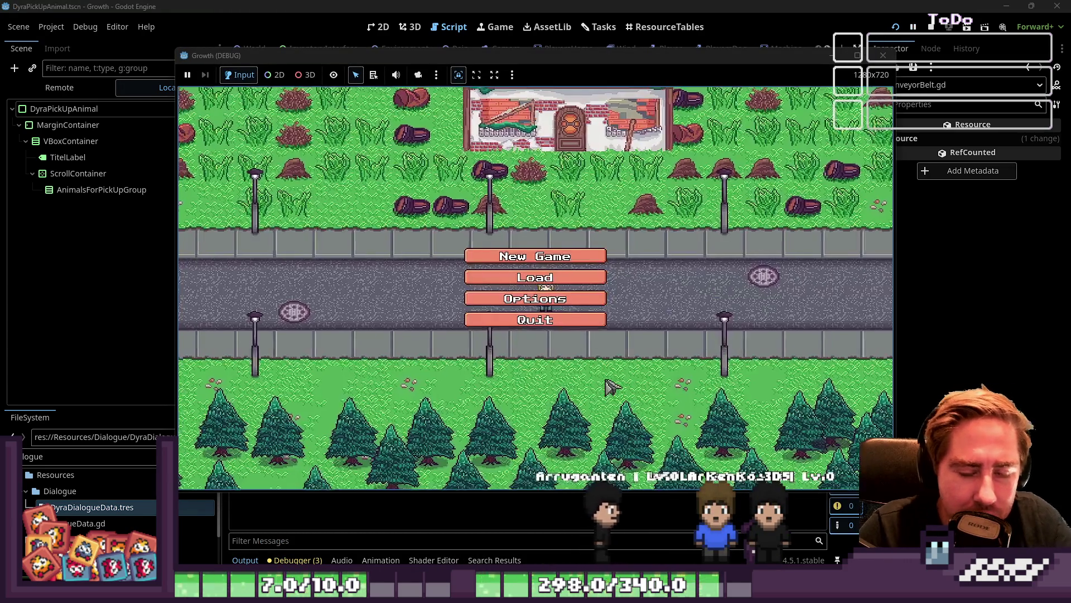
Step: Start a new game, enter a character name, and begin playing on the farm
left_click(535, 256)
type("ads")
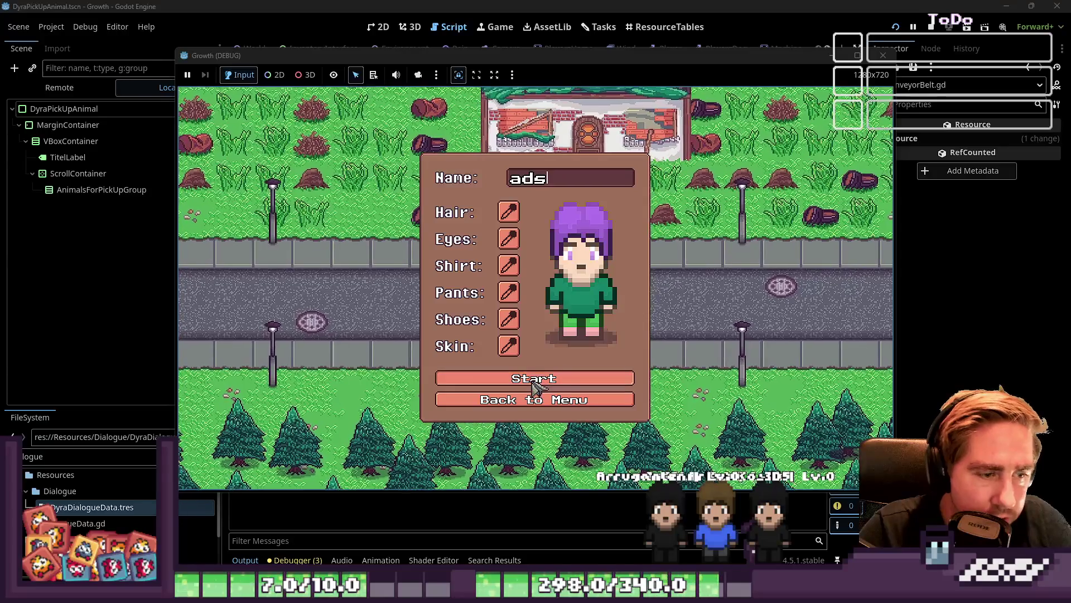
left_click(534, 379)
Step: Move inventory items, including the red x99 stack into slot 9, onto the hotbar
left_click_drag(629, 442, 567, 466)
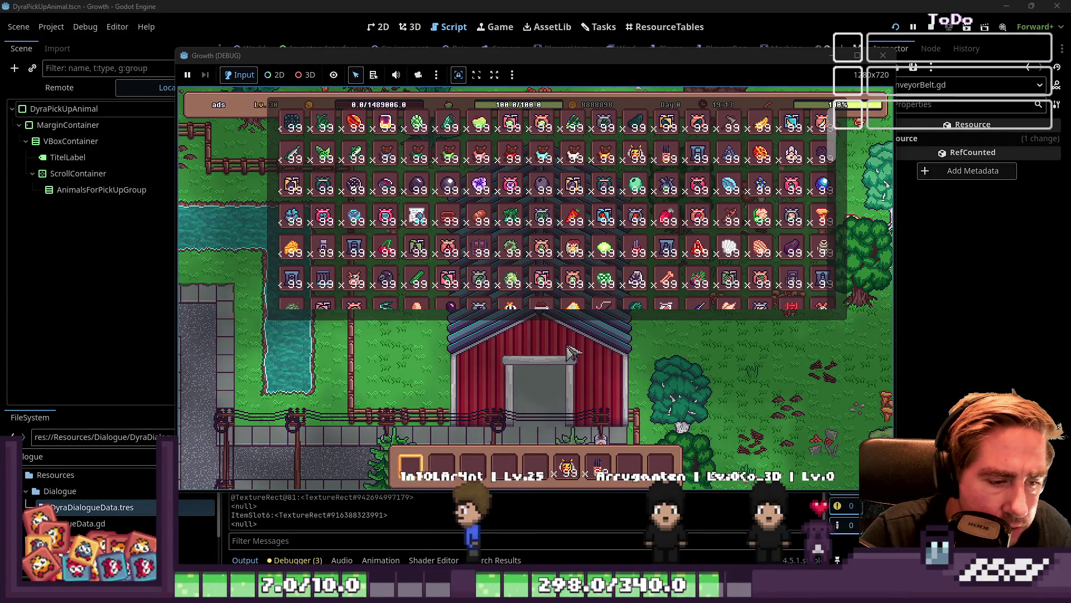
left_click(598, 466)
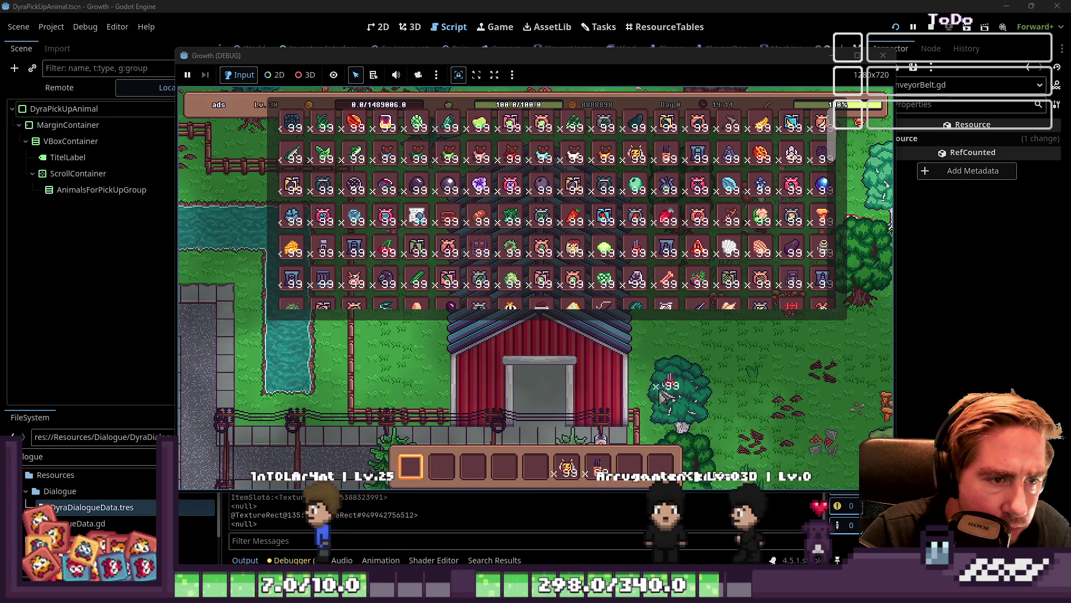
left_click(663, 466)
scroll(597, 236, "down", 3)
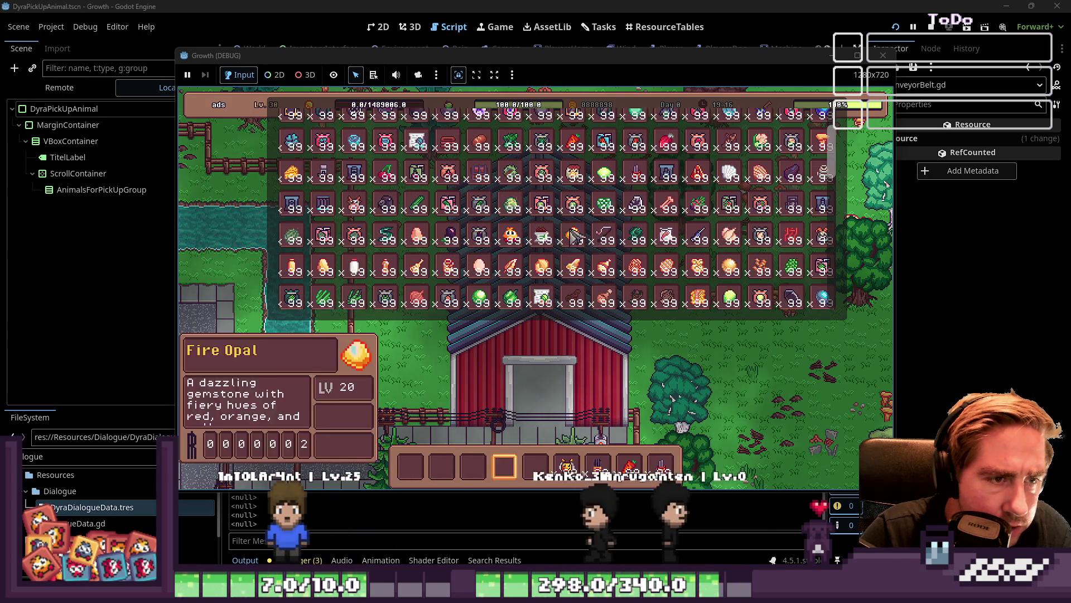
scroll(614, 226, "up", 3)
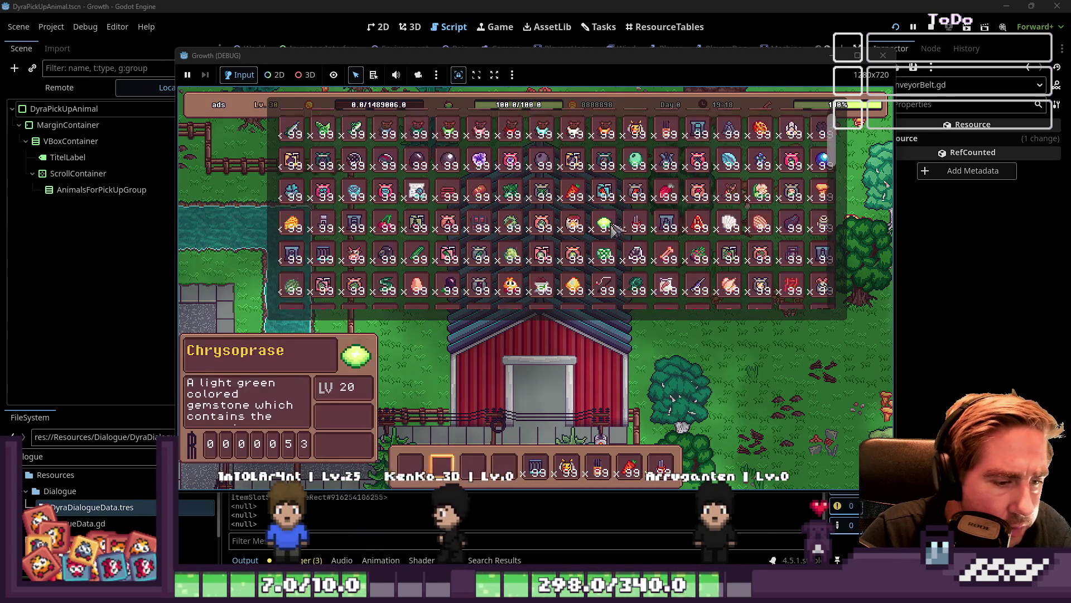
scroll(640, 238, "down", 5)
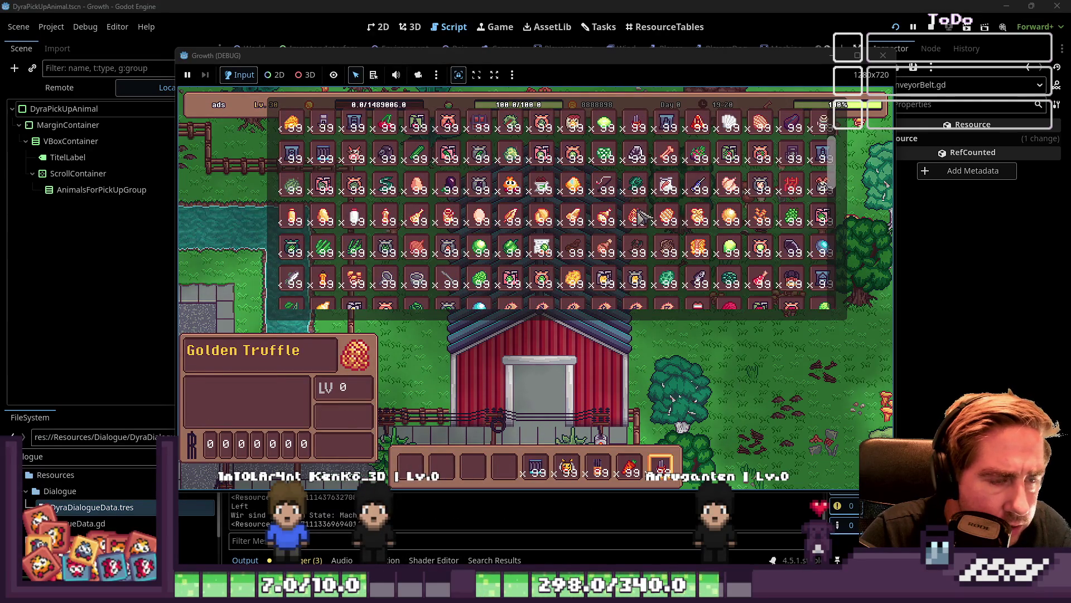
scroll(631, 219, "down", 5)
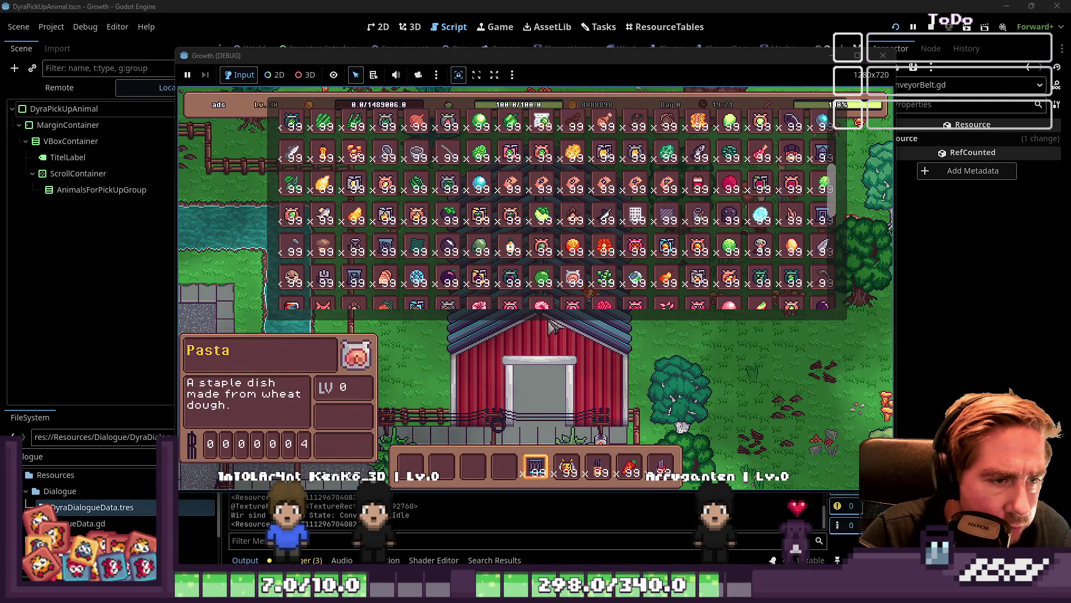
Step: Walk the character down past the barn and left toward the conveyor belts
key("s")
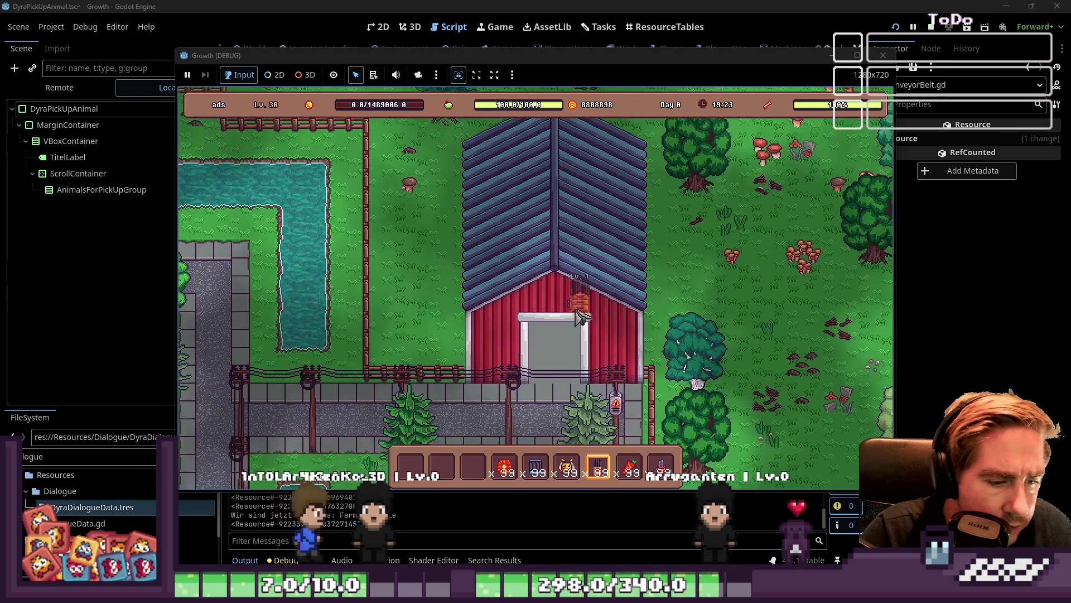
scroll(575, 318, "up", 1)
key("a")
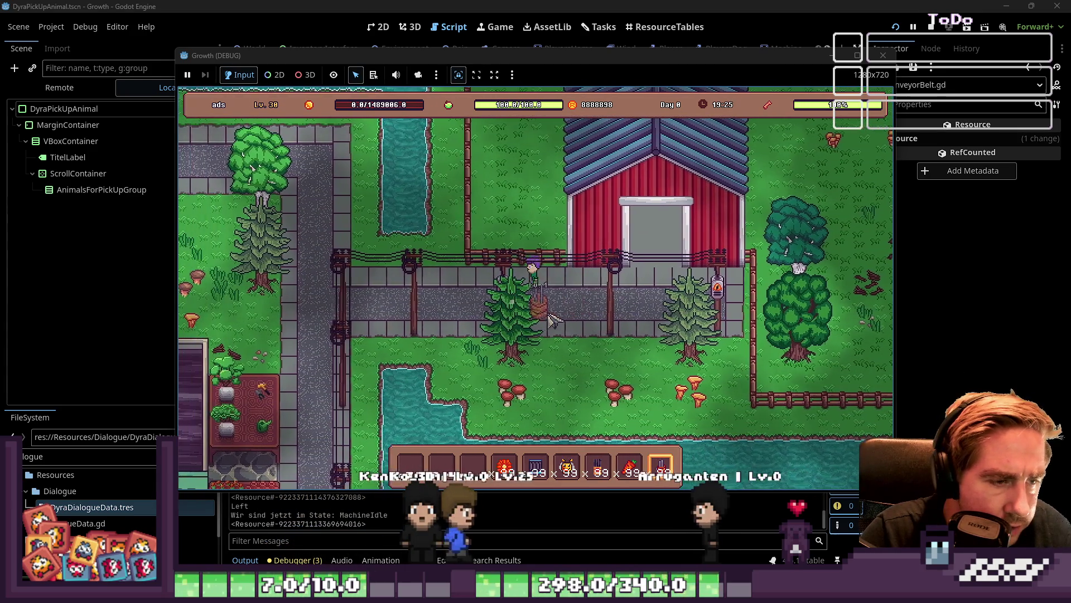
scroll(552, 320, "up", 1)
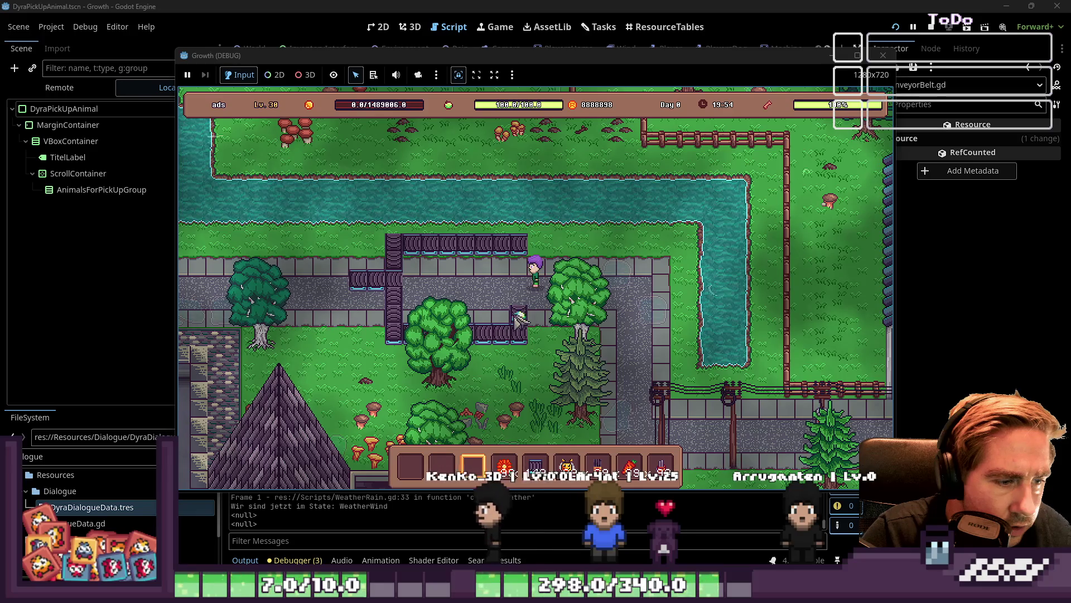
Step: Walk down to the belts and place a Lv.1 conveyor piece and a Lv.1 object beside the path
key("a")
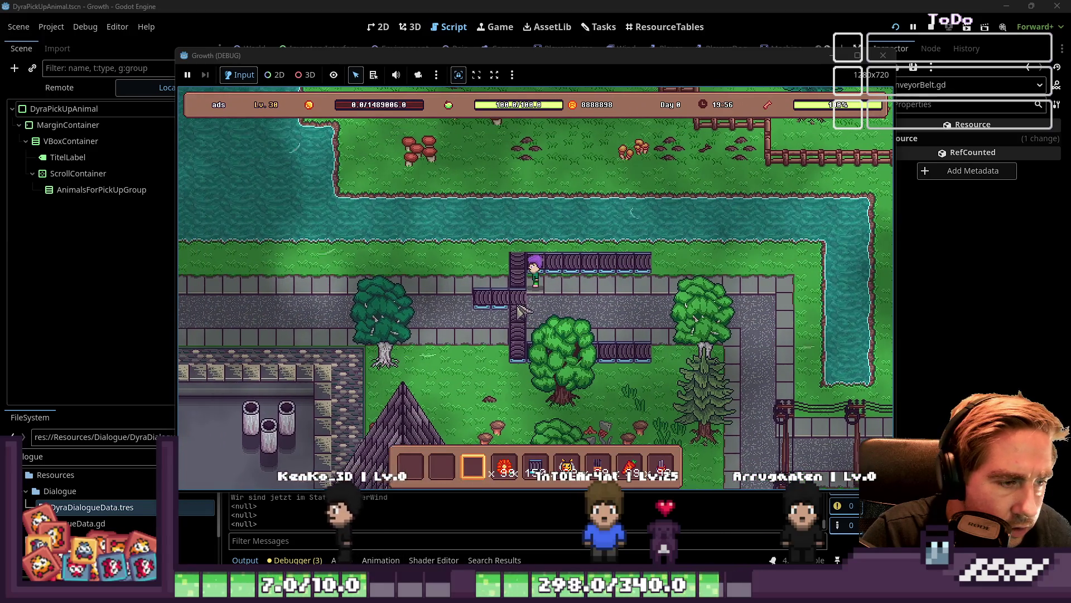
key("s")
key("6")
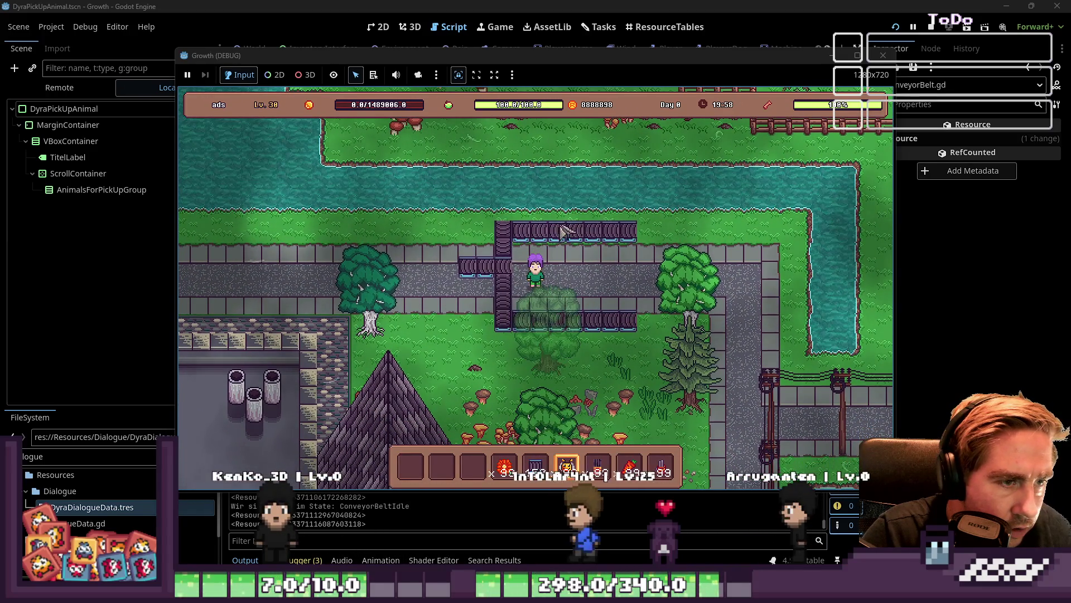
key("7")
left_click(555, 260)
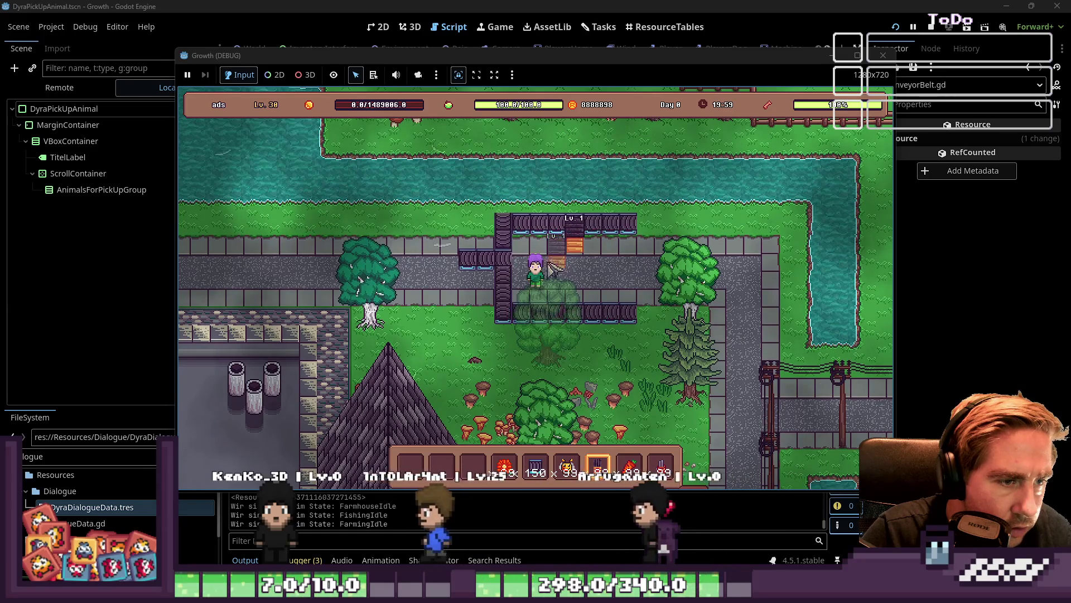
key("a")
key("9")
left_click(568, 296)
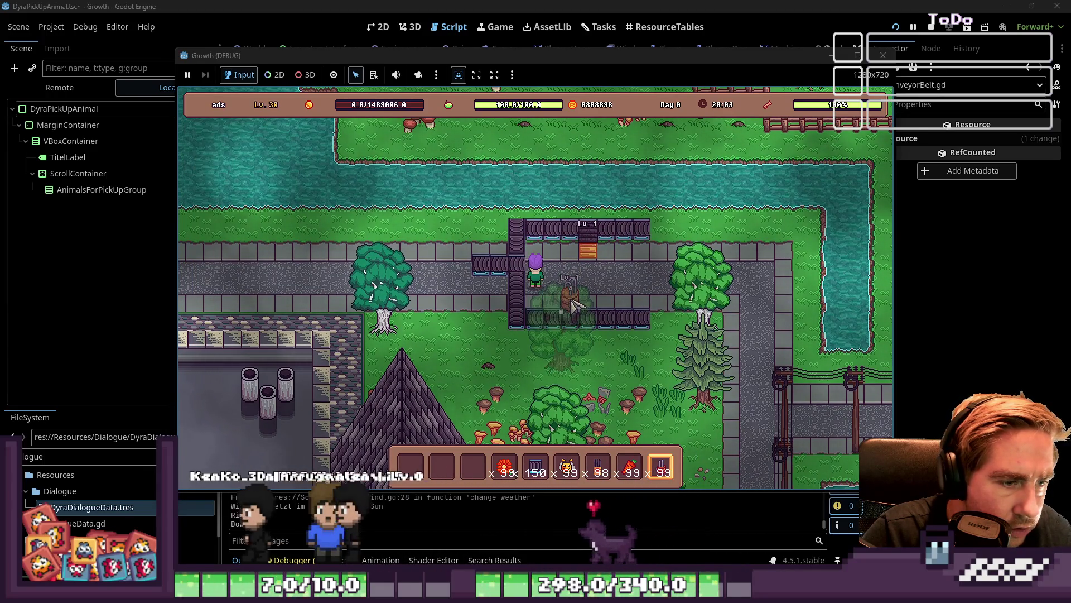
Step: Extend the conveyor row leftward and place a Lv.1 building fed with a carrot
scroll(464, 296, "up", 4)
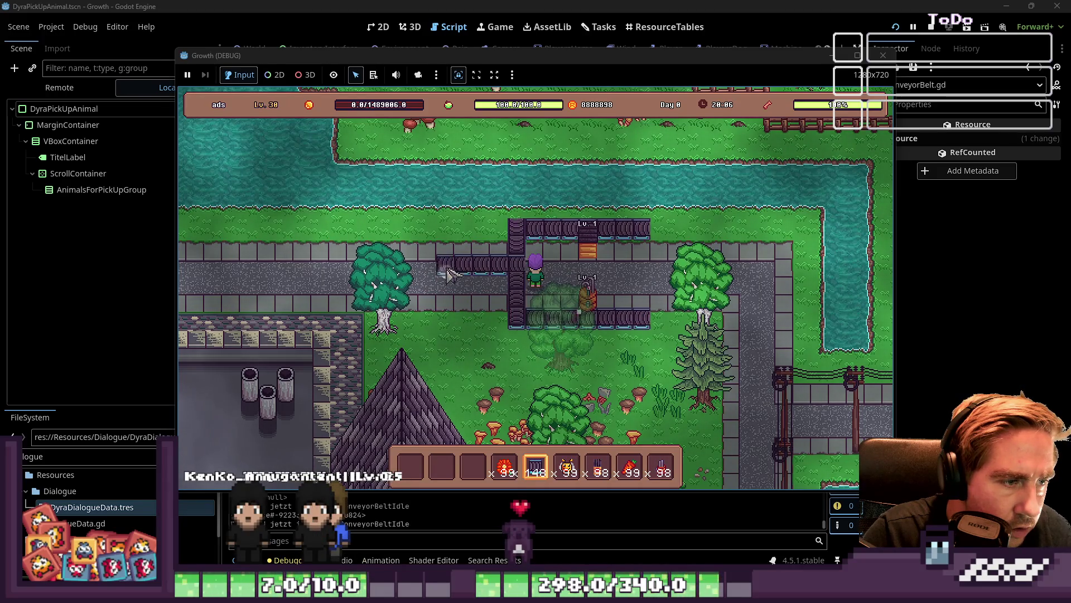
mouse_move(359, 282)
left_mouse_down()
mouse_move(413, 271)
mouse_move(290, 272)
left_mouse_up()
scroll(552, 298, "up", 1)
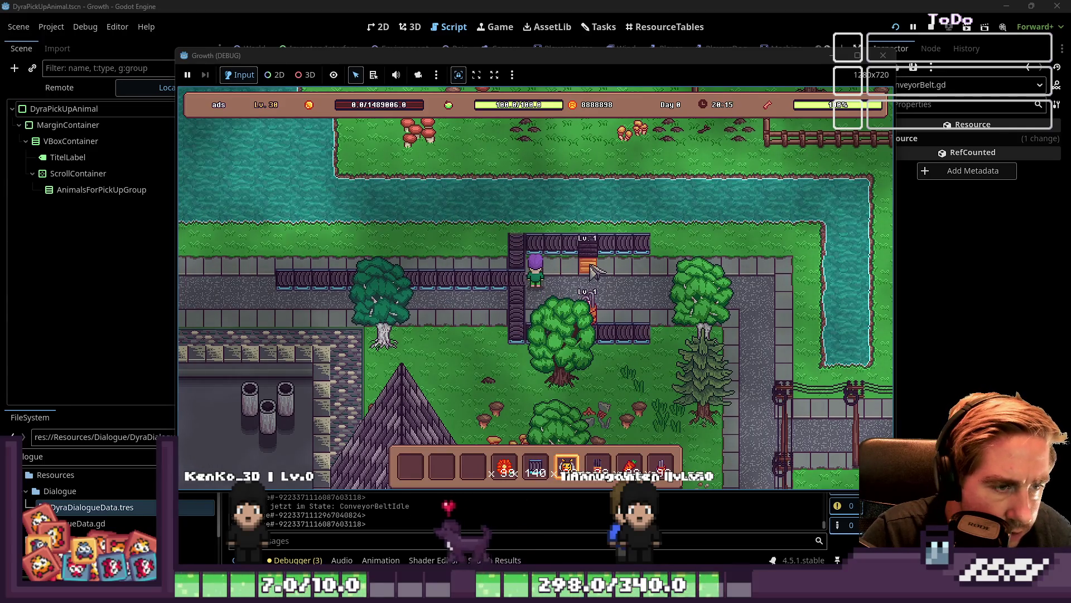
scroll(593, 274, "down", 4)
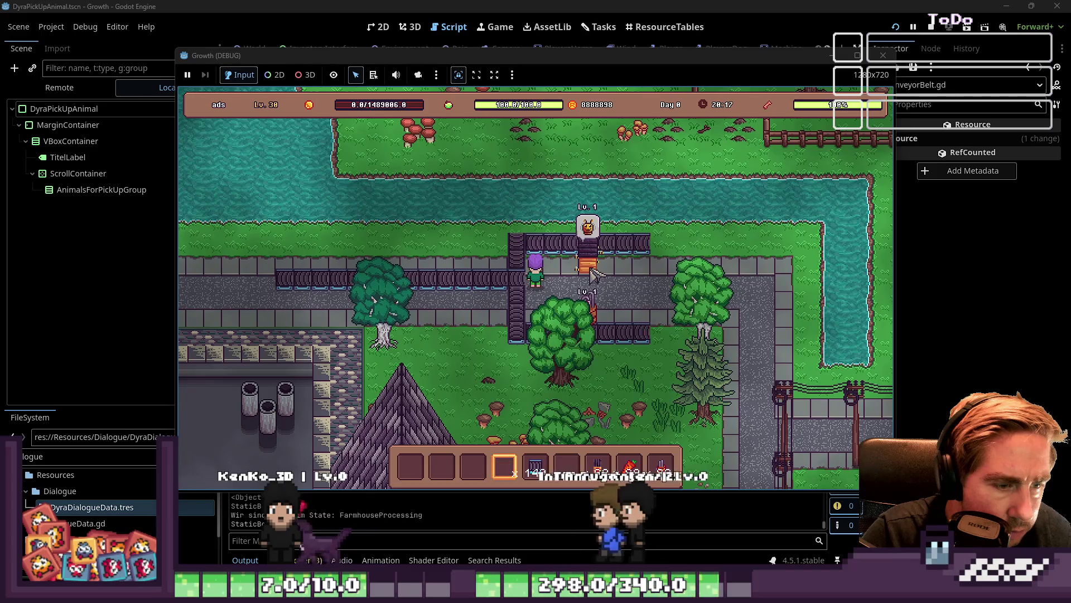
left_click(593, 275)
Step: Return to the conveyor path, place another conveyor piece, and put the bee into the building
key("d")
key("s")
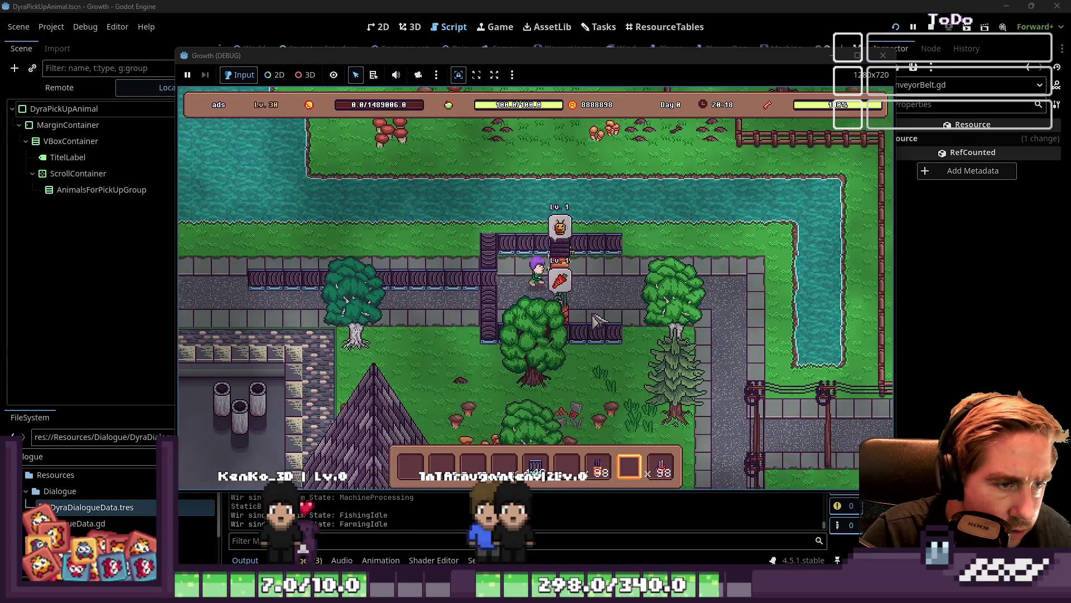
key("a")
key("s")
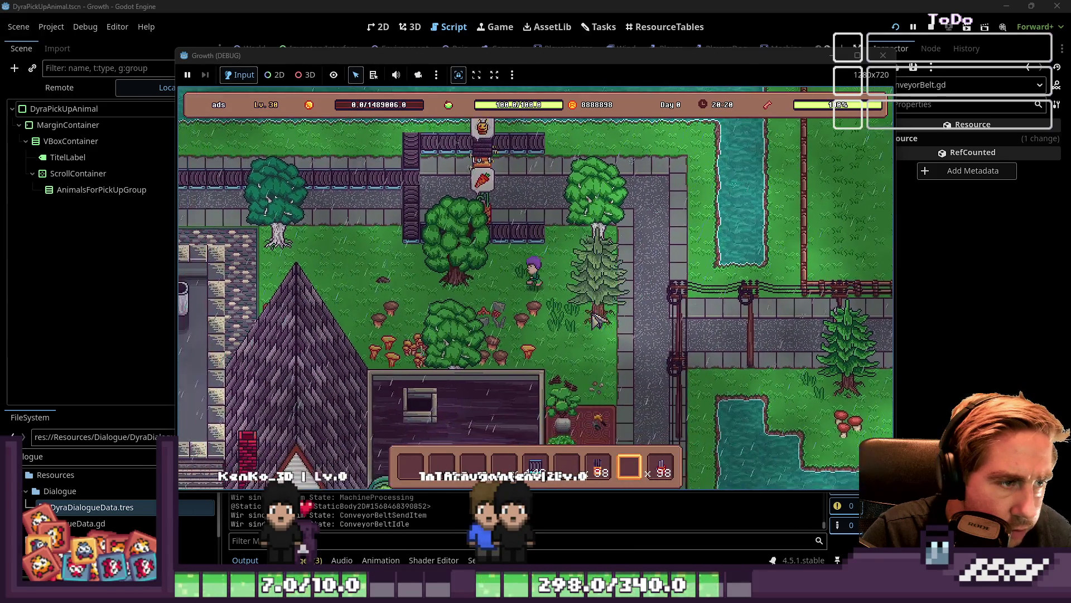
key("w")
key("a")
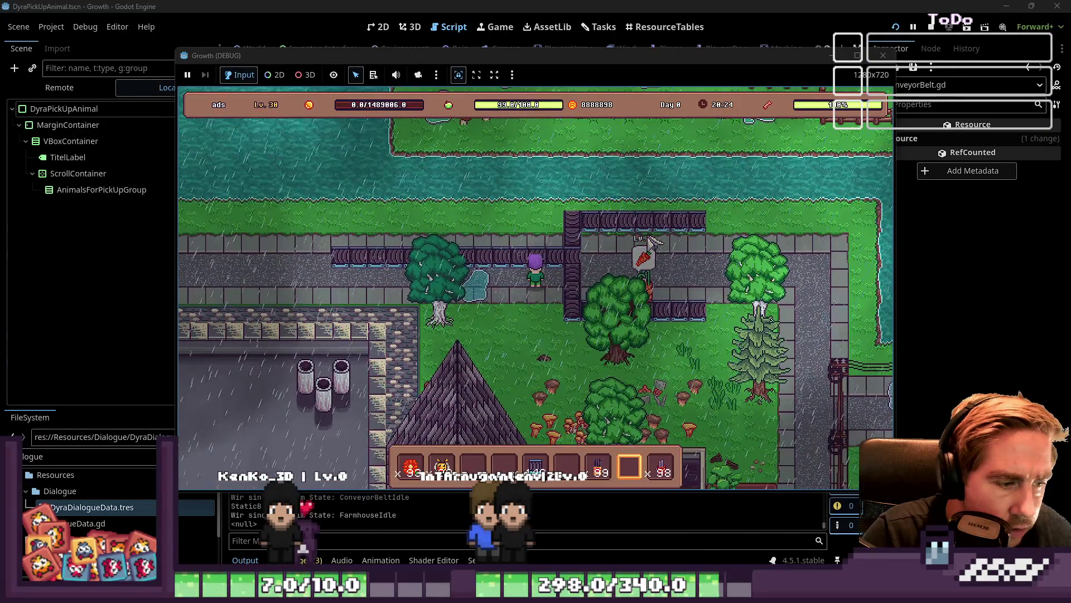
key("7")
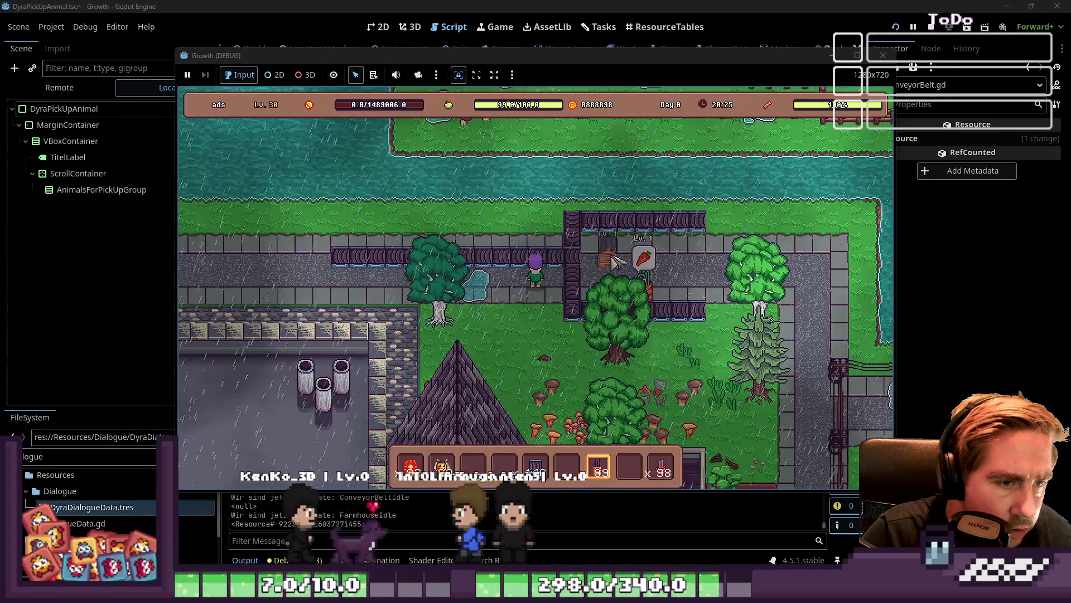
left_click(607, 245)
key("2")
left_click(615, 251)
key("1")
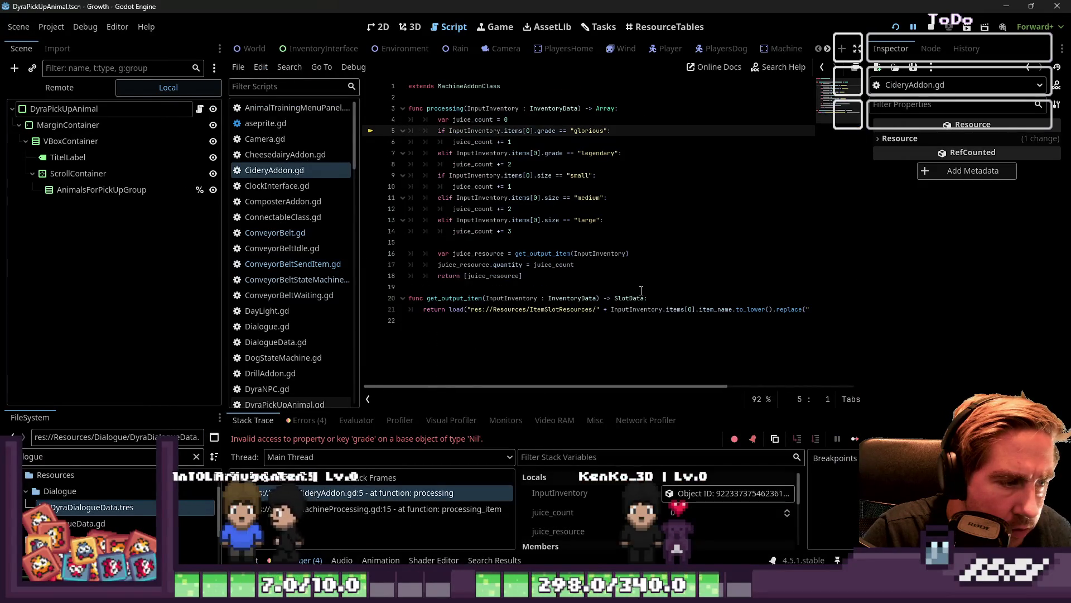
Step: Check the CideryAddon.gd 'grade' on Nil error and resume the game twice with Continue
left_click(601, 284)
left_click(914, 27)
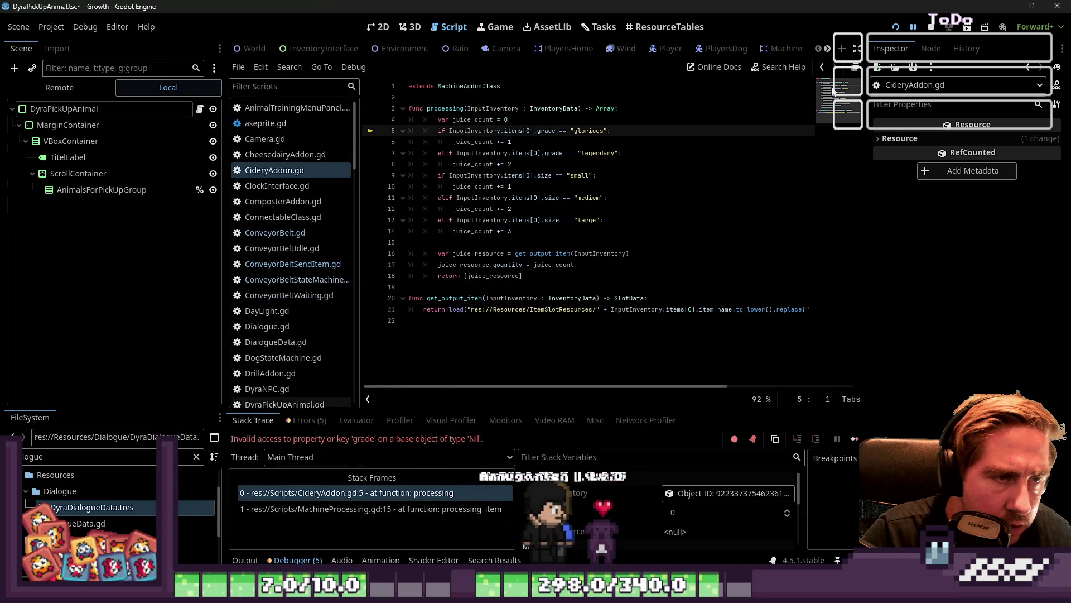
left_click(911, 28)
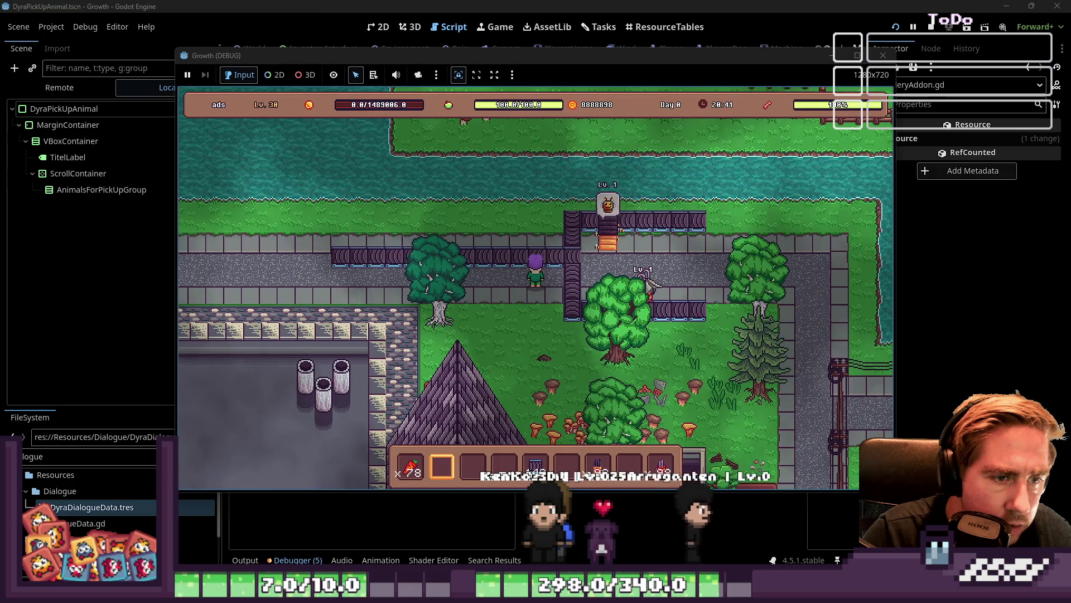
Step: Feed the carrot into the machine and collect its finished product
key("5")
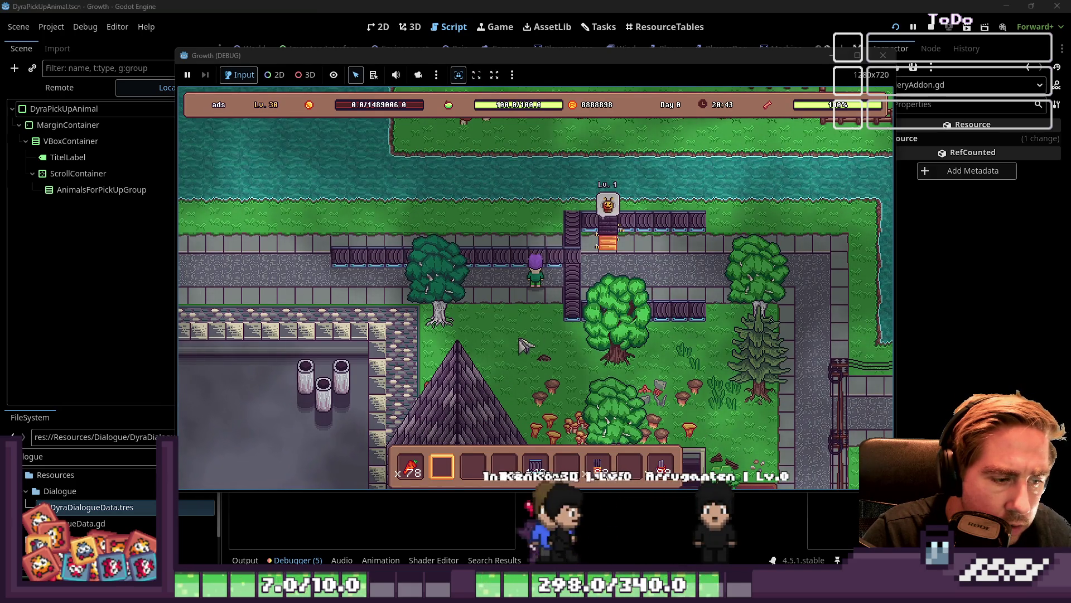
scroll(509, 360, "down", 4)
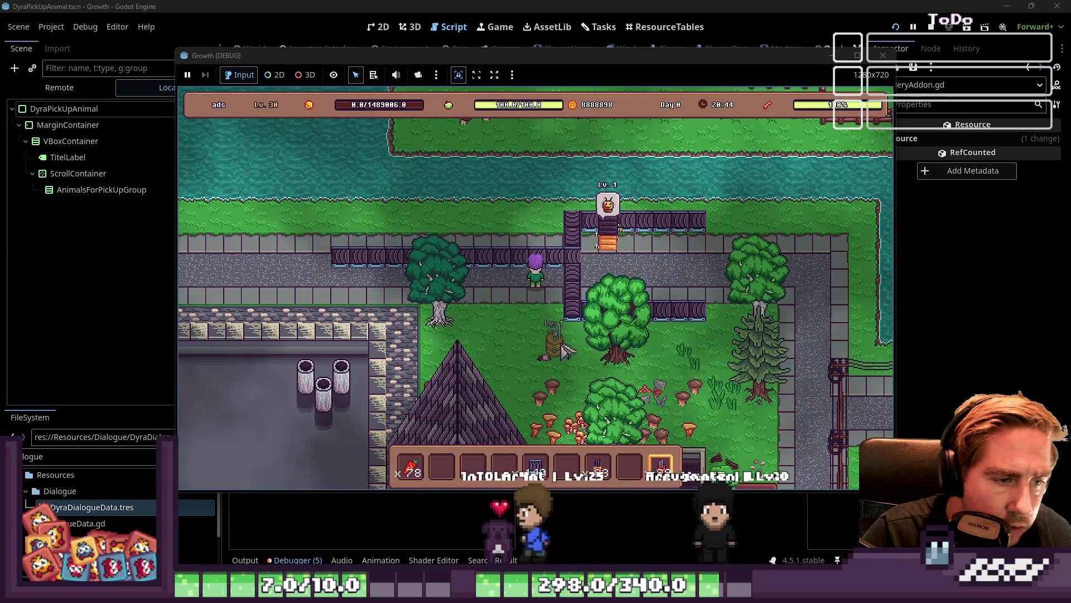
scroll(579, 339, "up", 8)
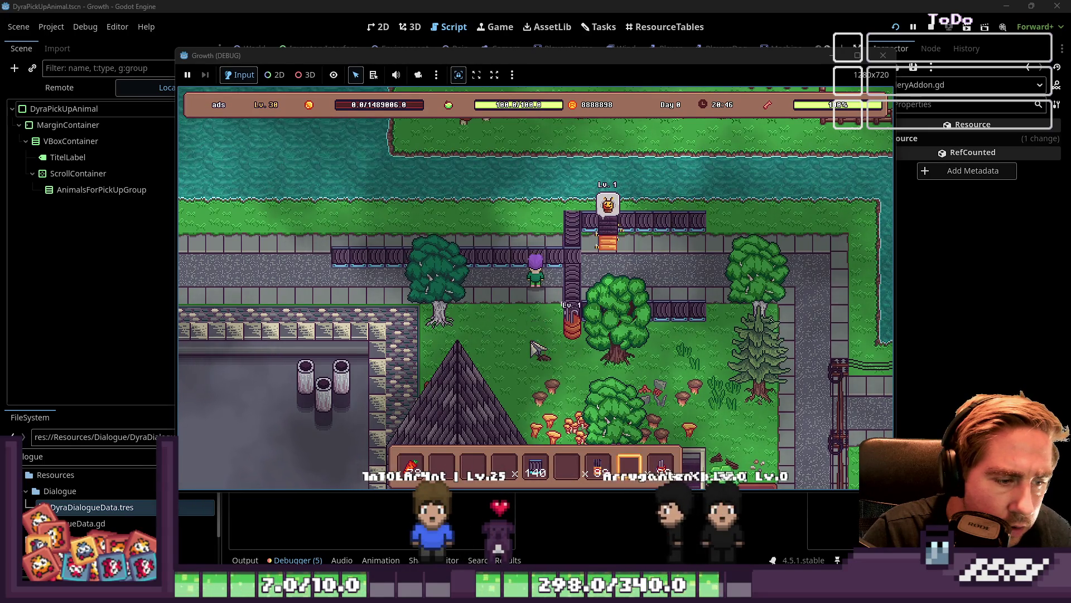
left_click(577, 339)
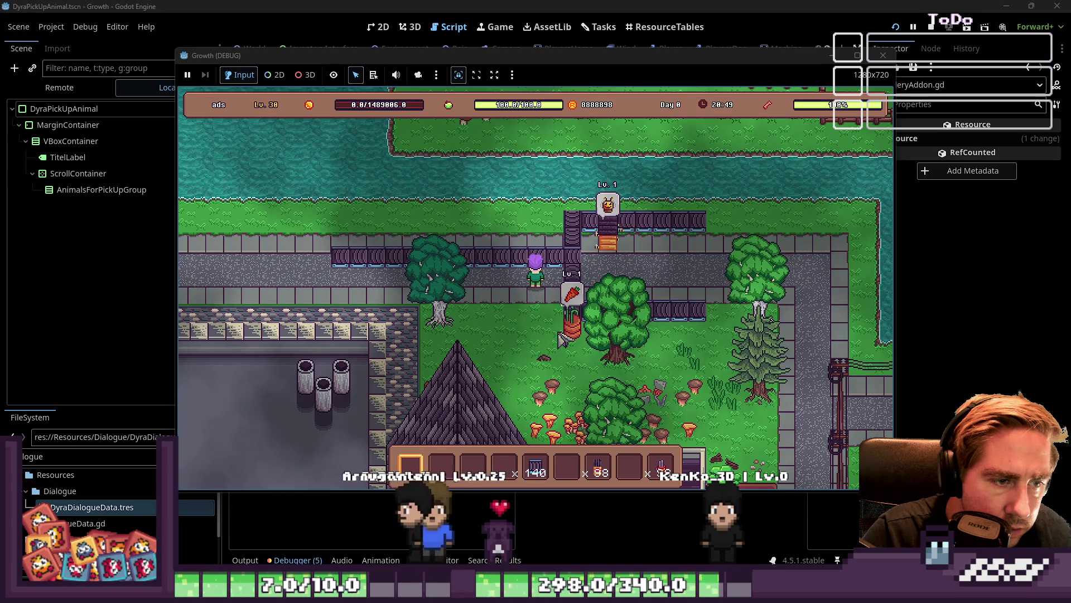
left_click(602, 242)
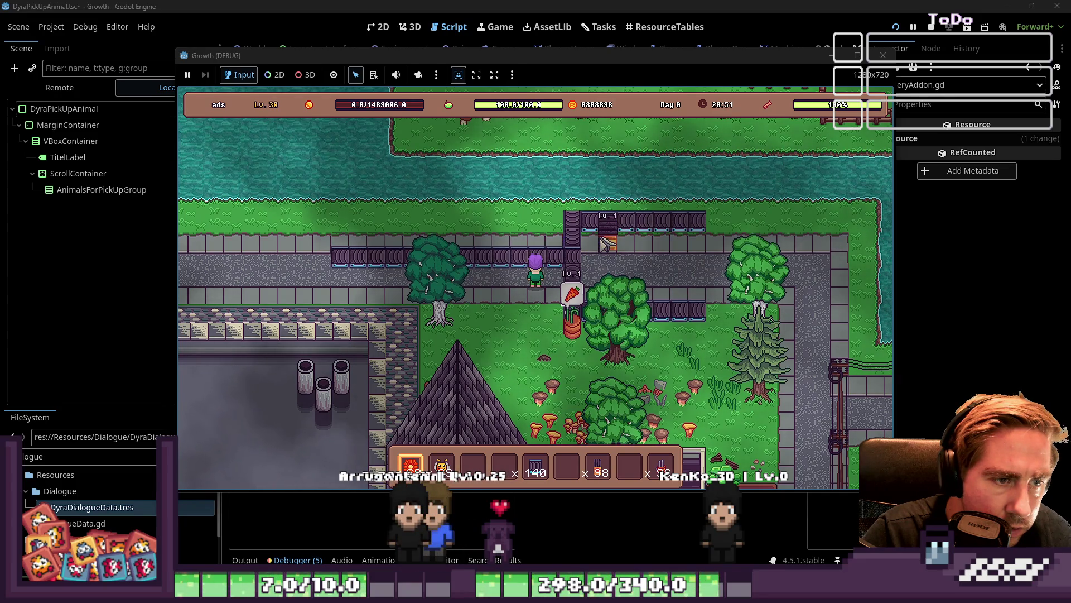
Step: Place an animal in the world, pick it back up, then close the test game
scroll(604, 246, "down", 1)
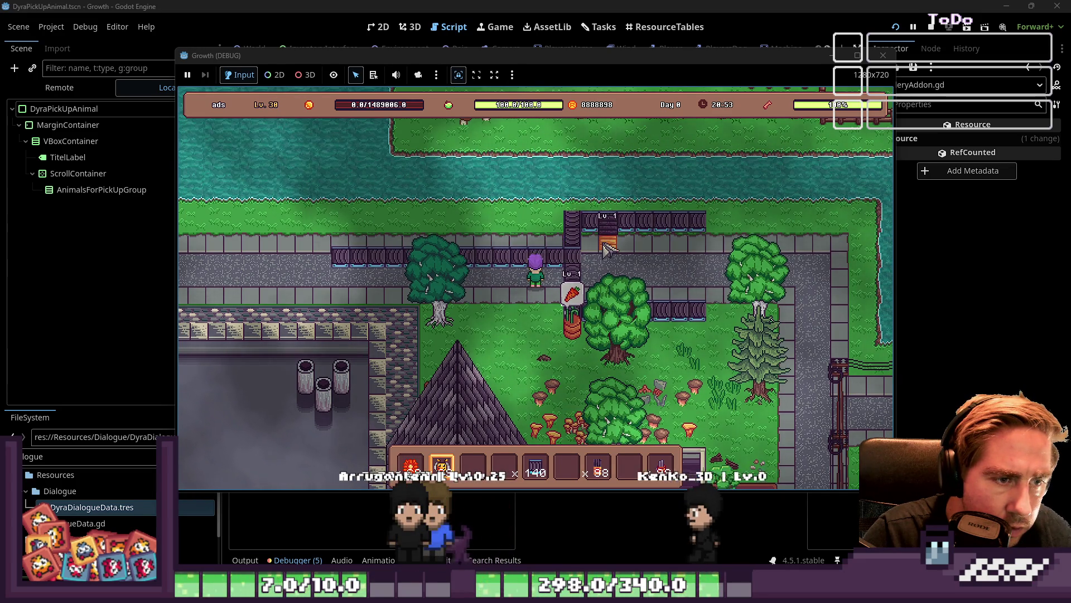
scroll(612, 249, "down", 1)
scroll(612, 249, "down", 4)
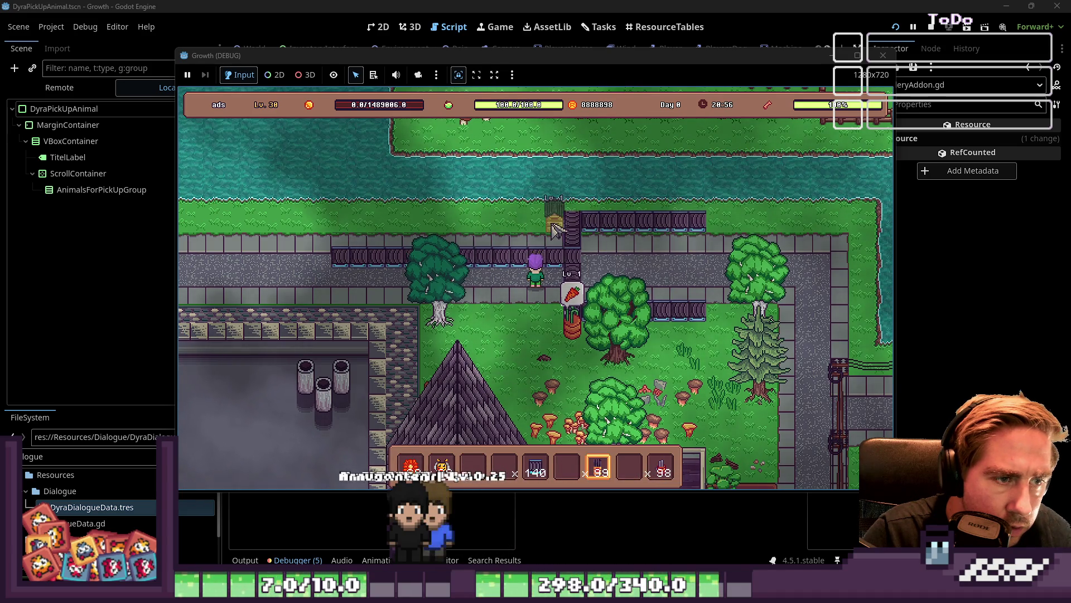
scroll(555, 228, "up", 2)
scroll(555, 229, "up", 4)
left_click(560, 229)
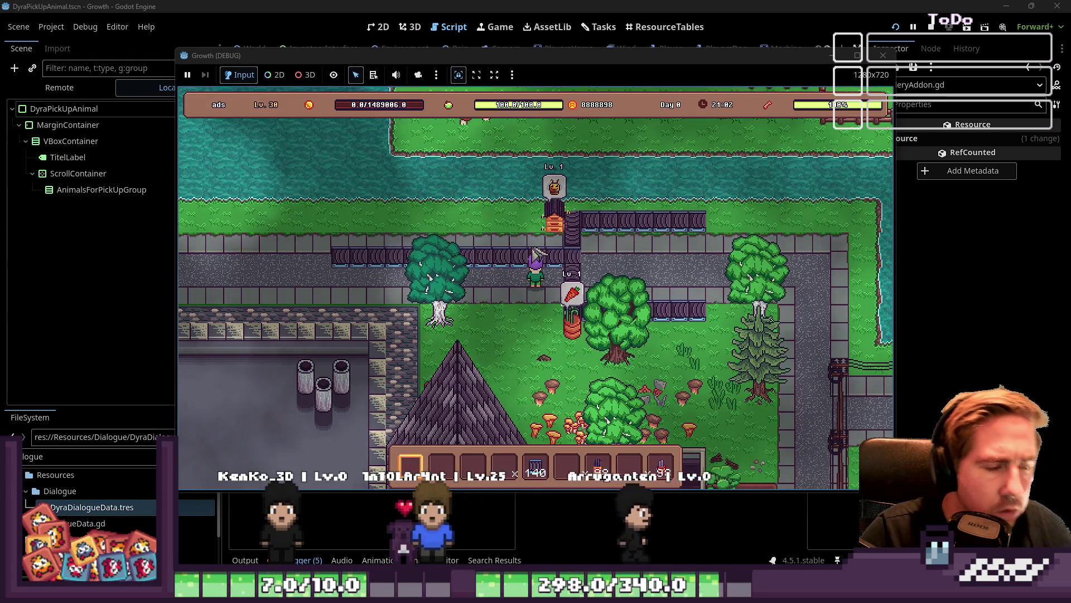
left_click(560, 235)
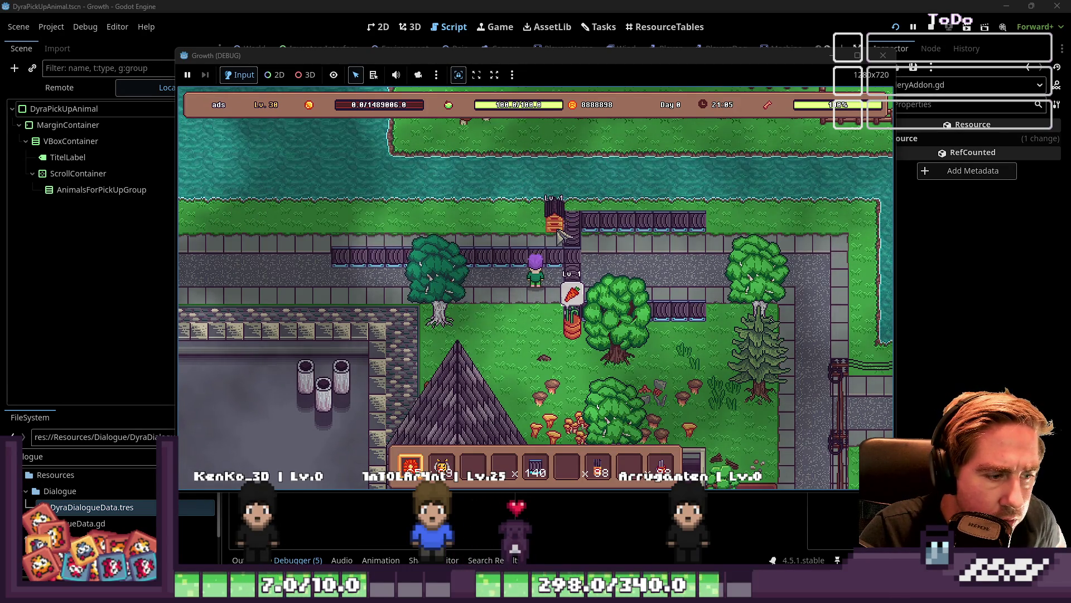
key("2")
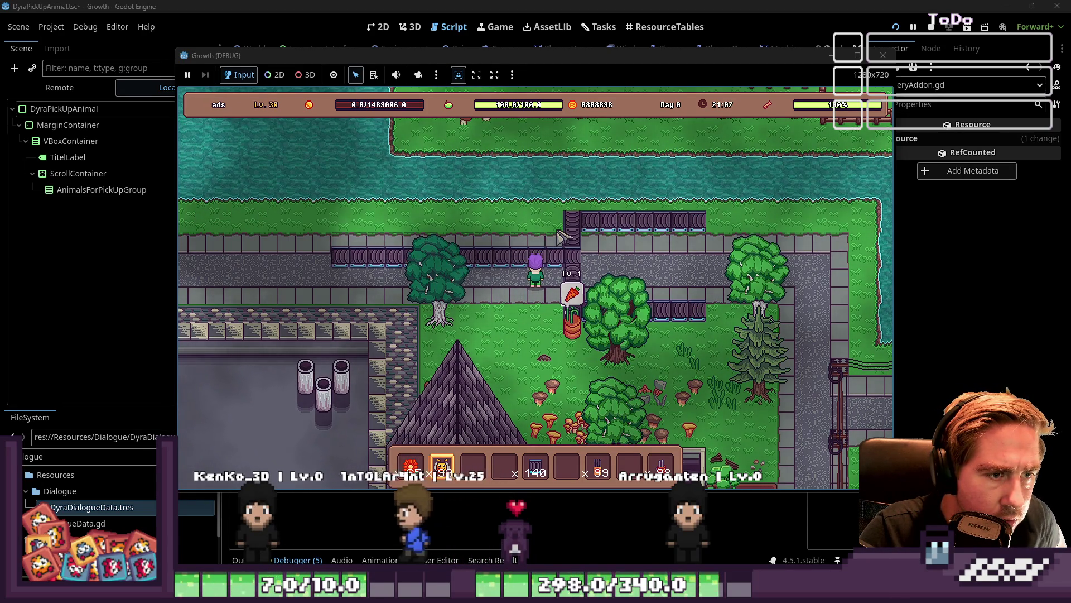
left_click(841, 81)
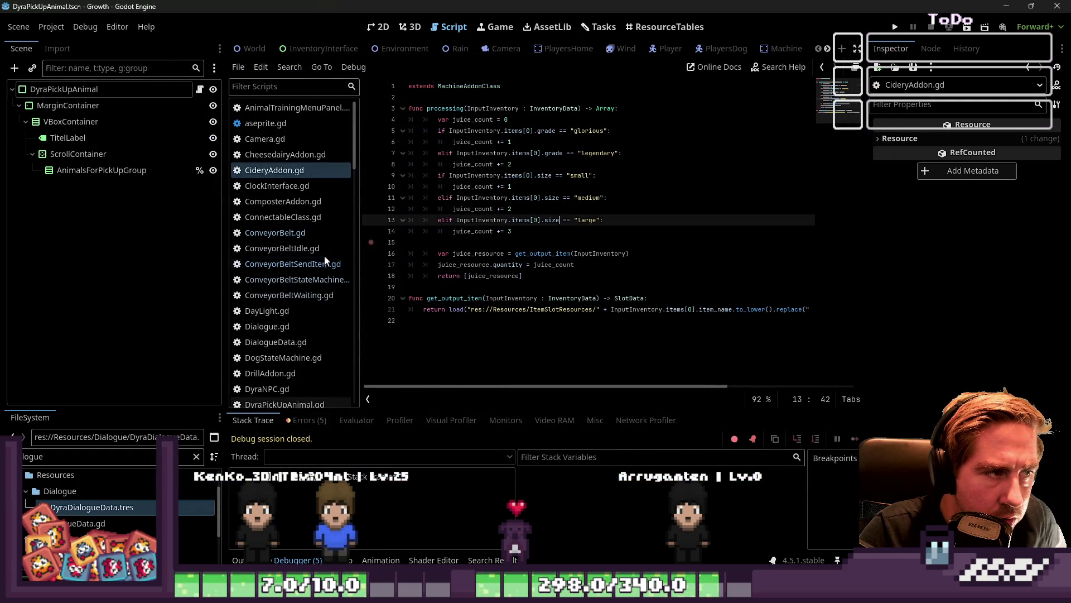
Step: Open ConveyorBeltSendItem.gd and begin undoing the per-item loop edits
left_click(300, 234)
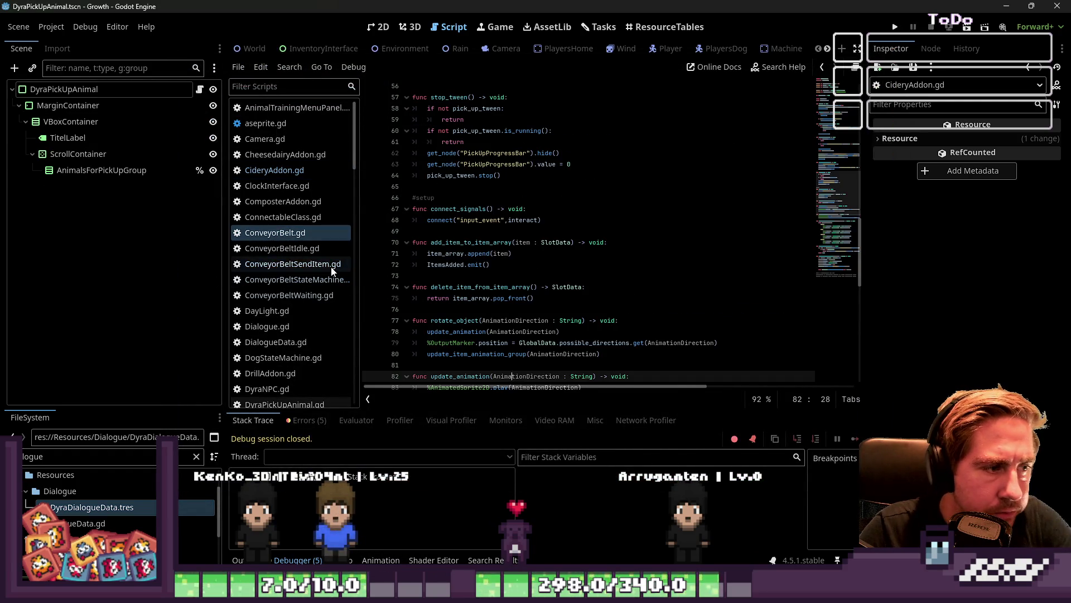
left_click(292, 264)
left_click(613, 287)
key("ctrl+z")
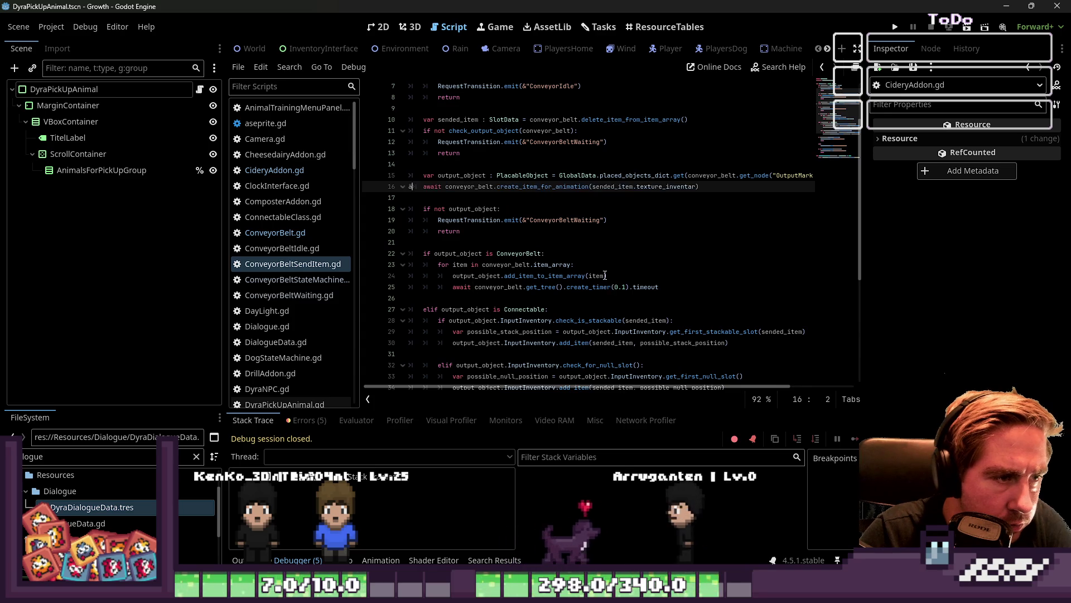
key("ctrl+z")
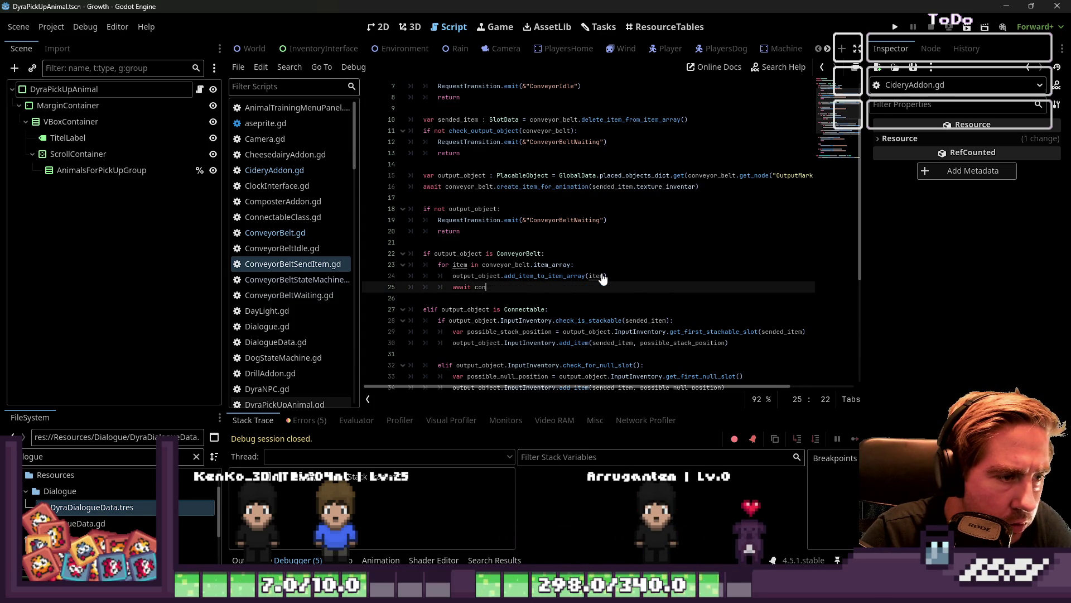
Step: Undo the leftover loop lines so only sended_item passes, save, and run the project
key("ctrl+z")
key("ctrl+z")
key("ctrl+z")
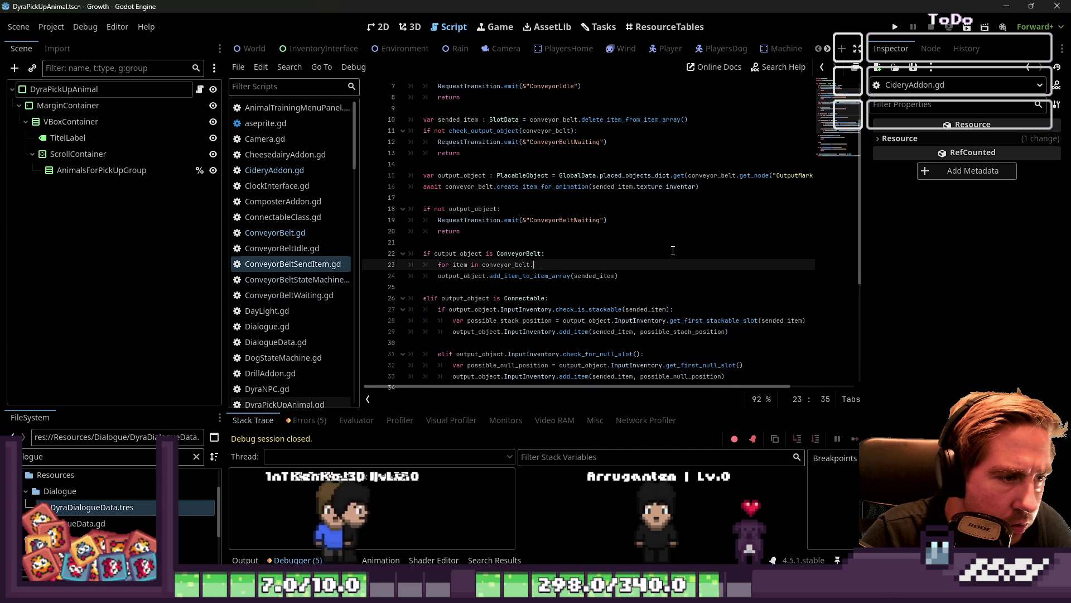
key("ctrl+z")
key("ctrl+z")
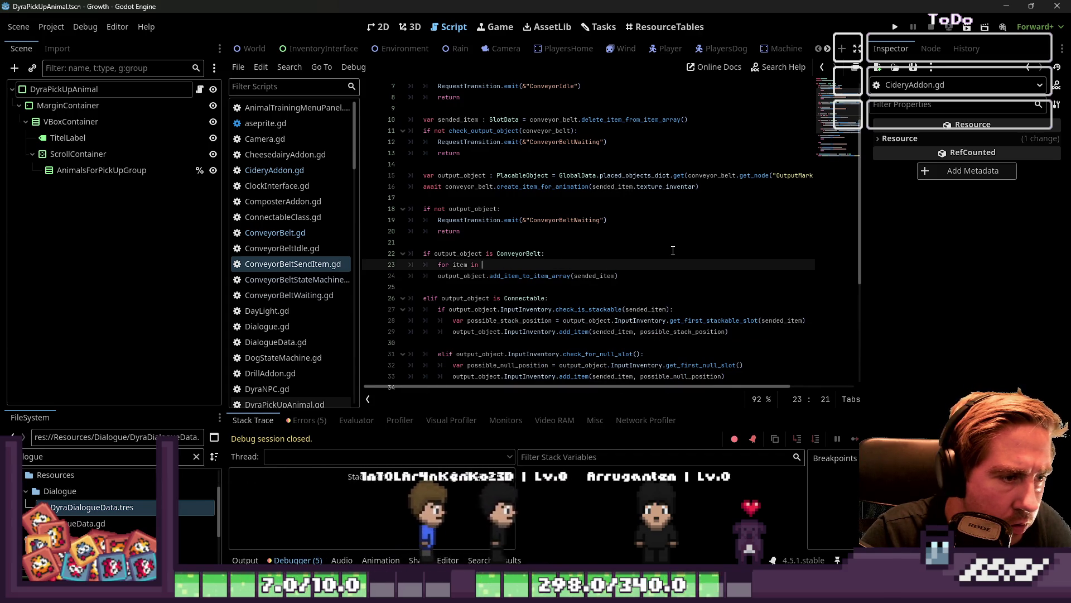
key("ctrl+z")
key("ctrl+s")
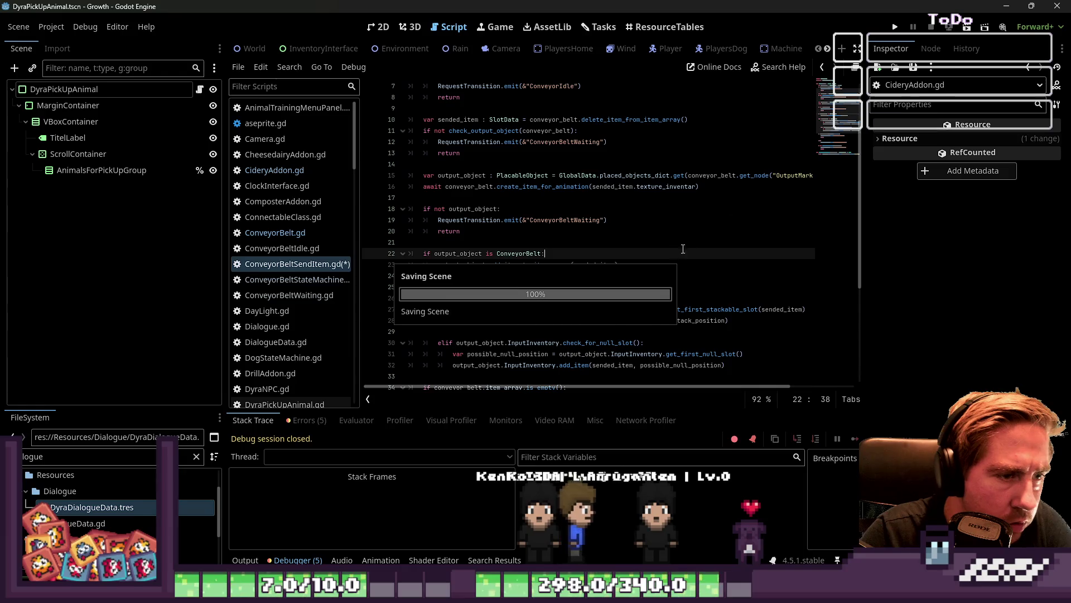
left_click(895, 27)
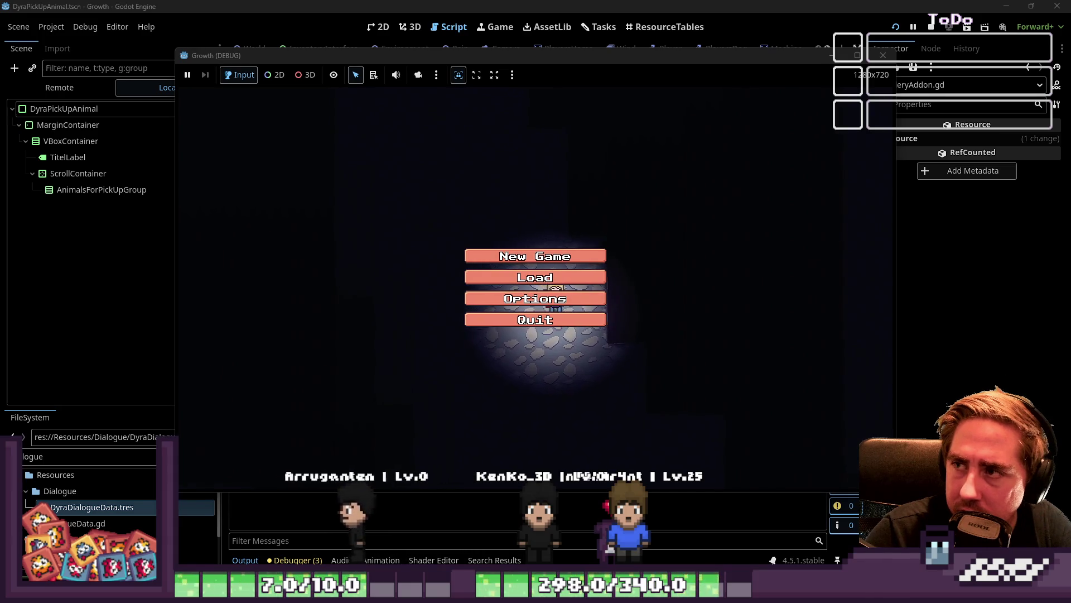
Step: Start a new game with a freshly named character
left_click(563, 254)
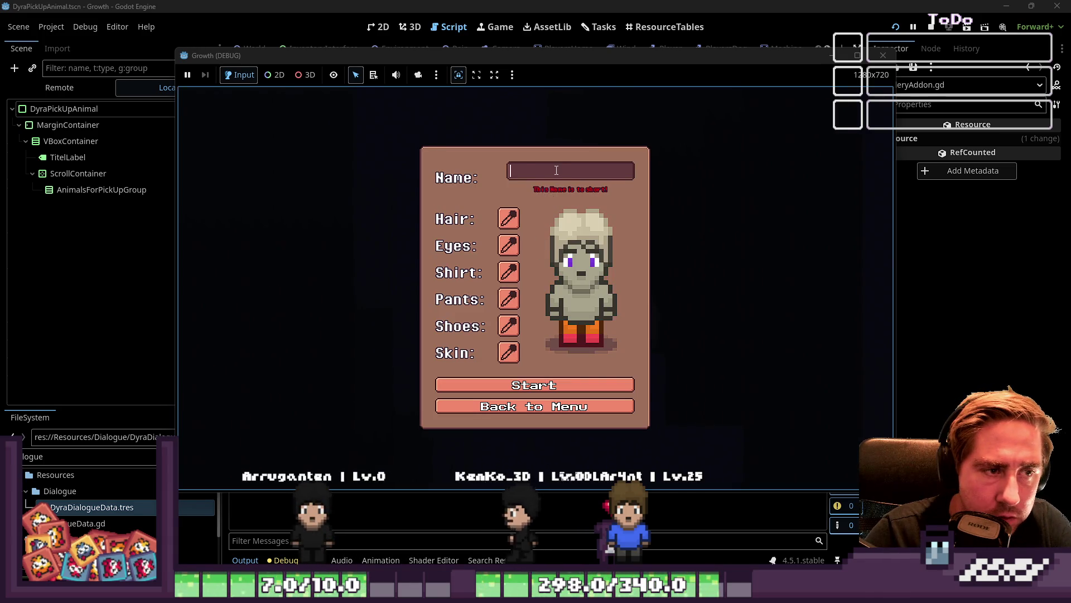
type("da")
left_click(544, 384)
Step: Move Orange Daisy from the inventory to the hotbar and lay conveyor tiles leftward along the path
key("i")
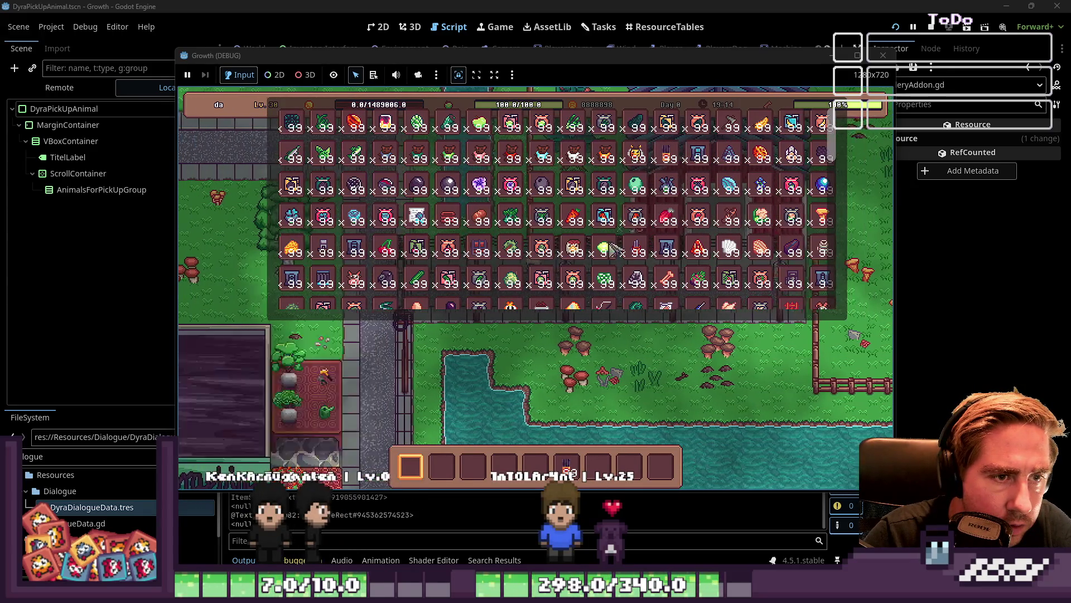
key("a")
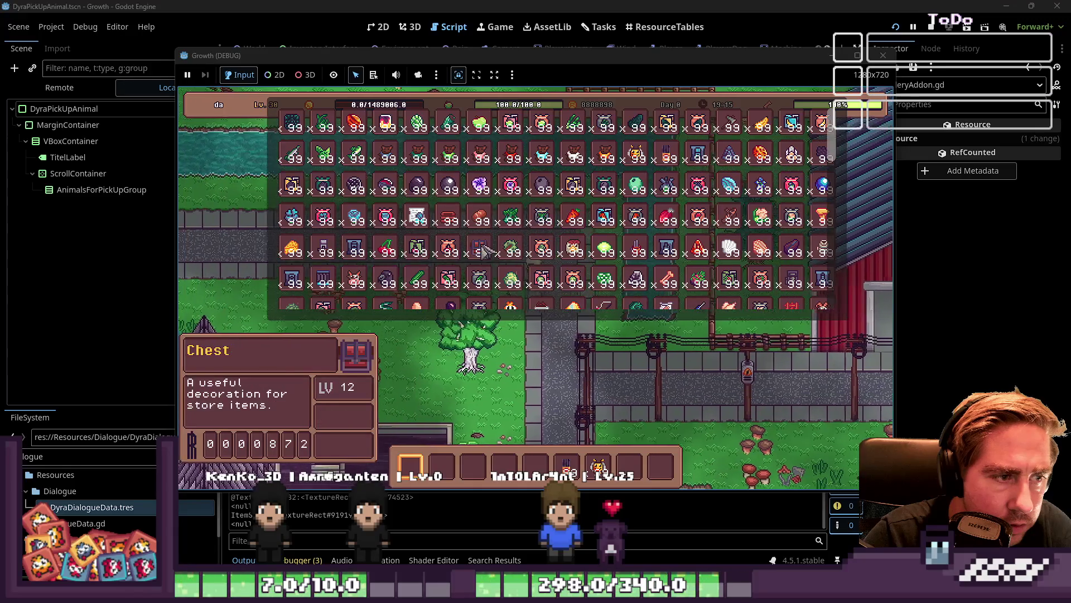
scroll(524, 226, "down", 5)
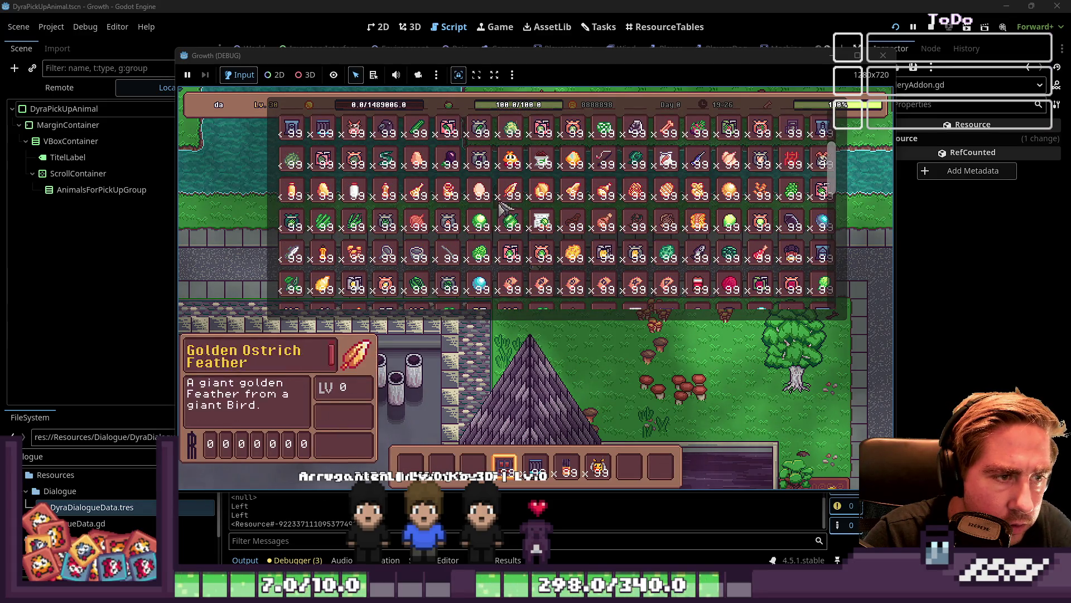
scroll(454, 235, "down", 3)
scroll(453, 241, "down", 2)
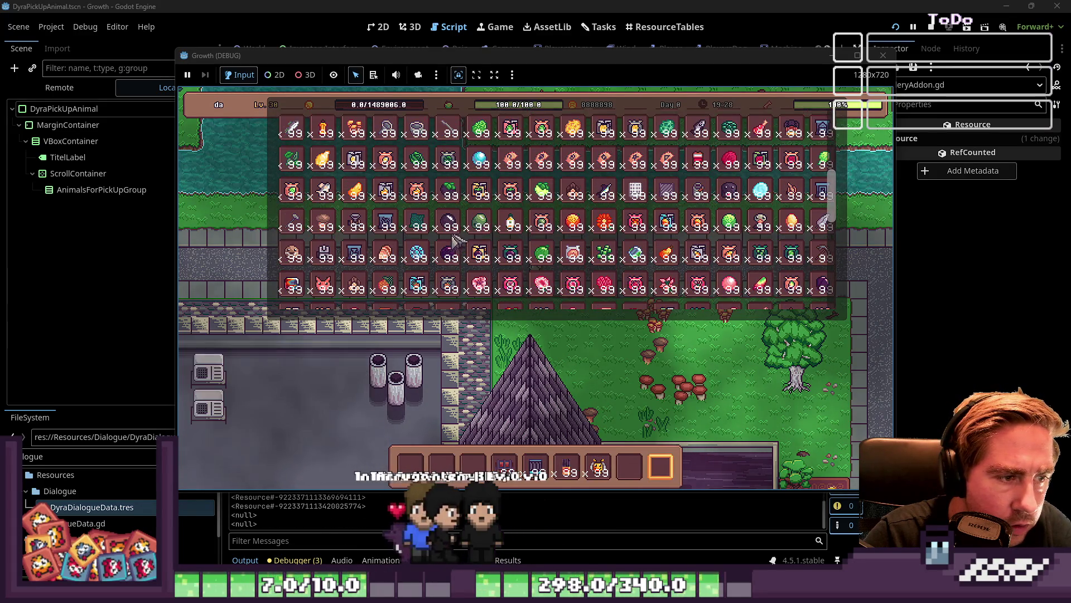
left_click(600, 232)
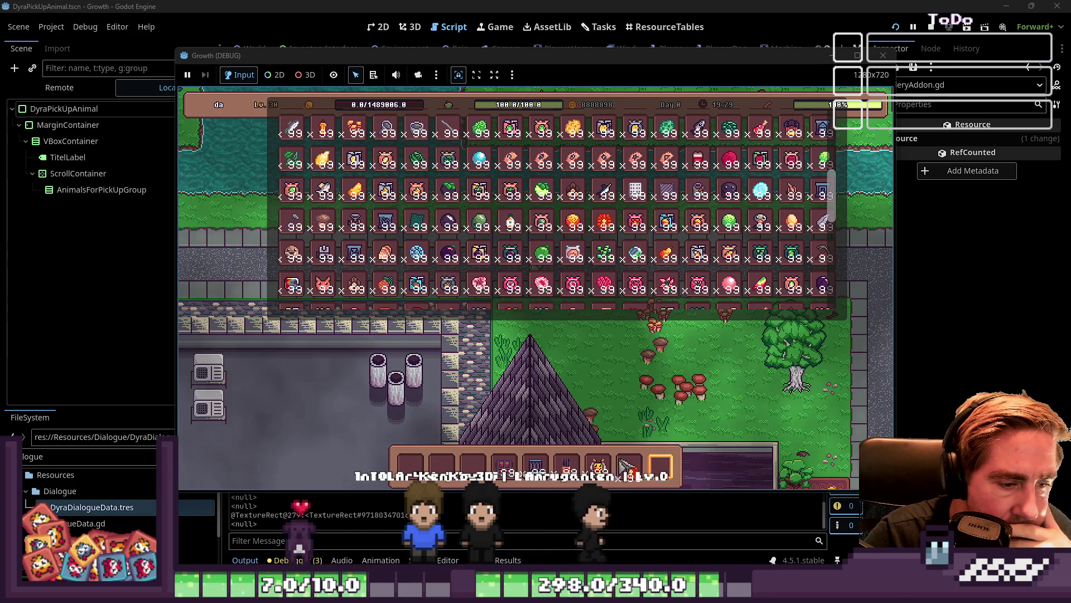
key("Escape")
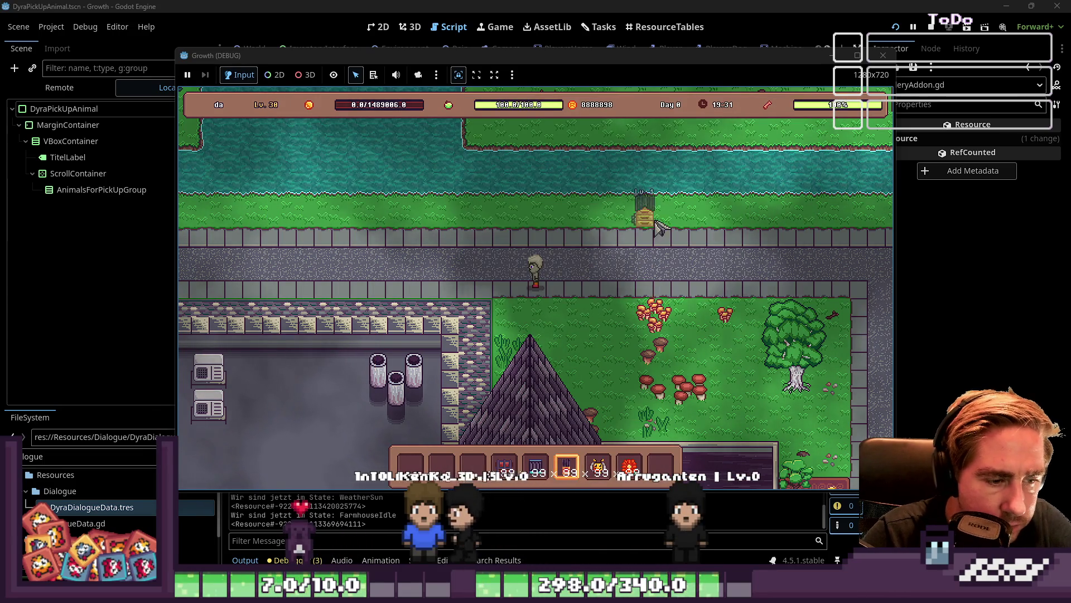
scroll(650, 235, "up", 1)
left_click_drag(647, 251, 597, 248)
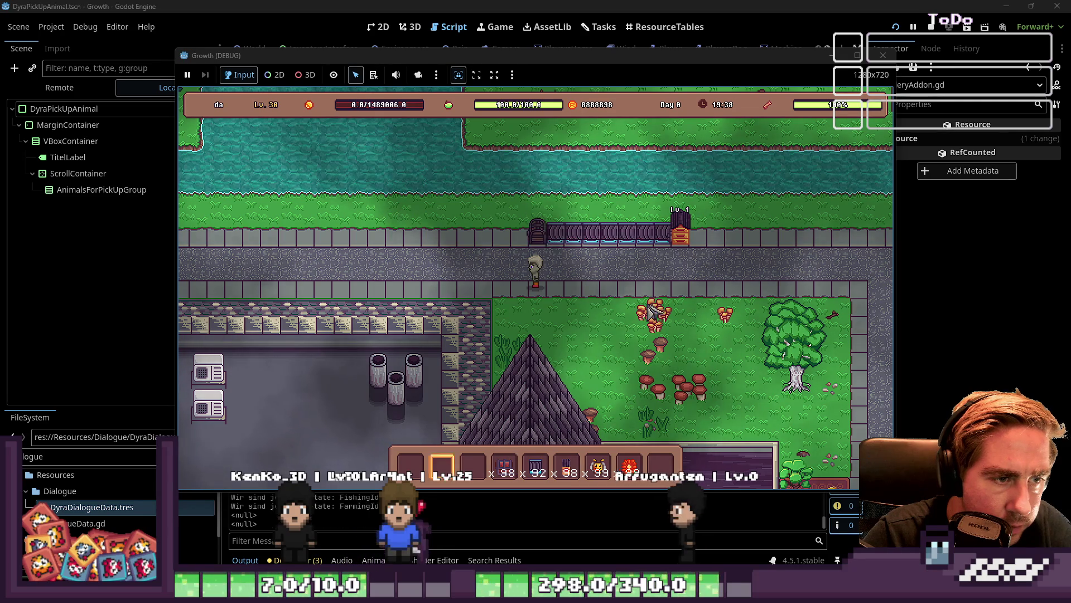
Step: Drop the red flower onto the belt and place a new Lv.1 machine
scroll(553, 240, "down", 4)
left_click(683, 249)
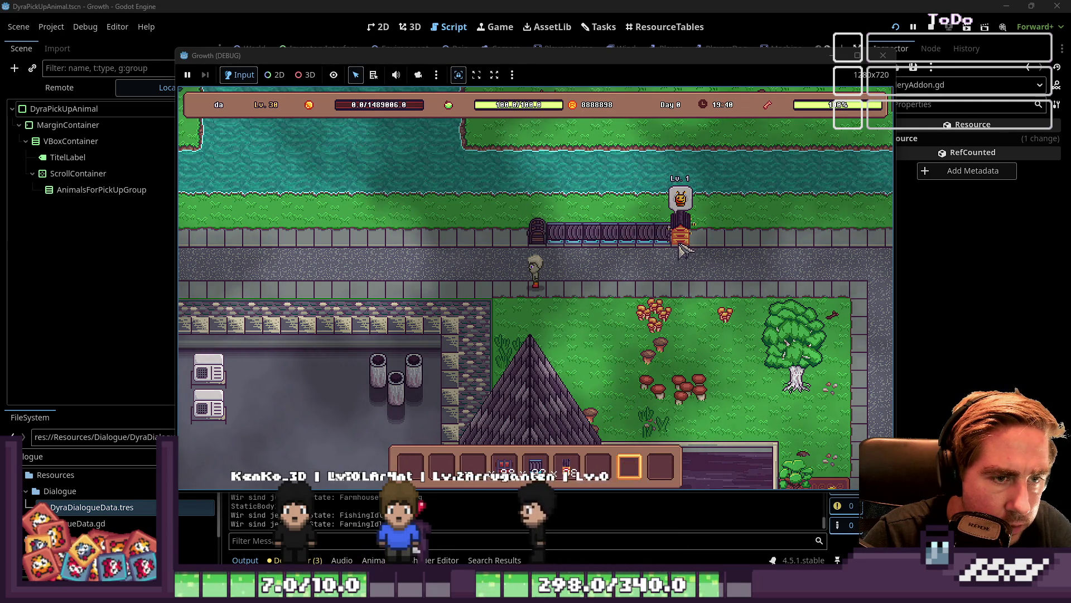
key("s")
key("a")
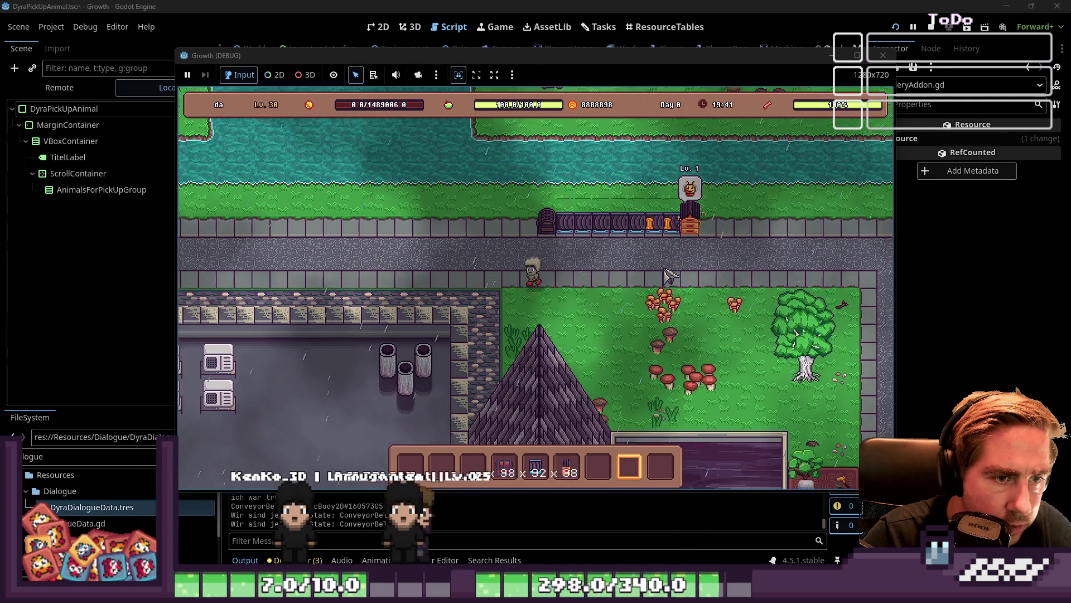
scroll(668, 275, "up", 2)
left_click(668, 274)
Step: Add a horizontal conveyor piece, load a bee into the machine, and put the first hotbar item on the line
scroll(671, 256, "up", 1)
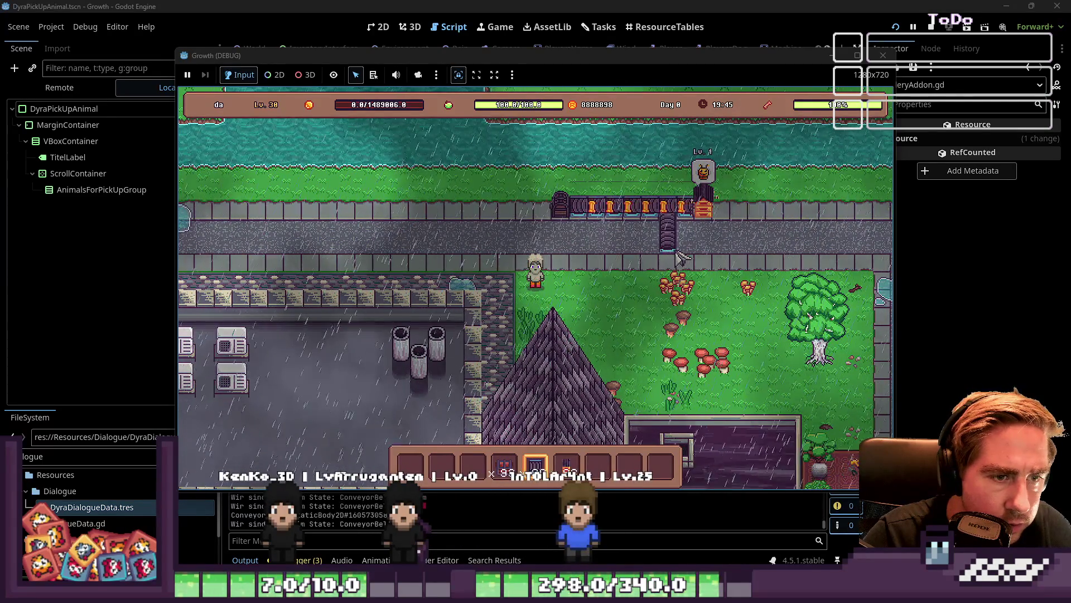
left_click(691, 244)
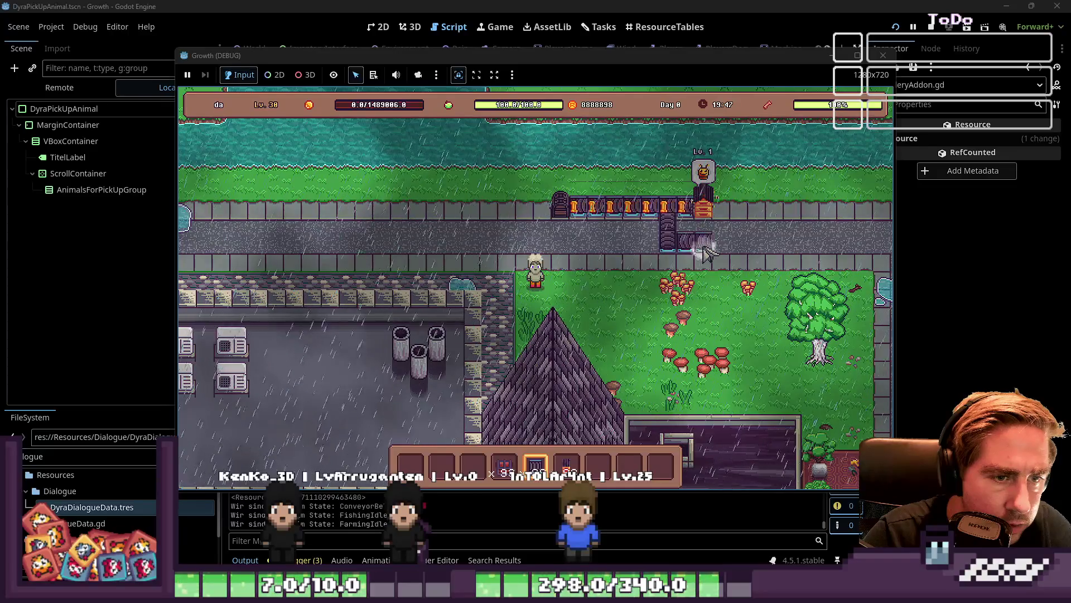
scroll(714, 243, "down", 1)
scroll(709, 217, "down", 1)
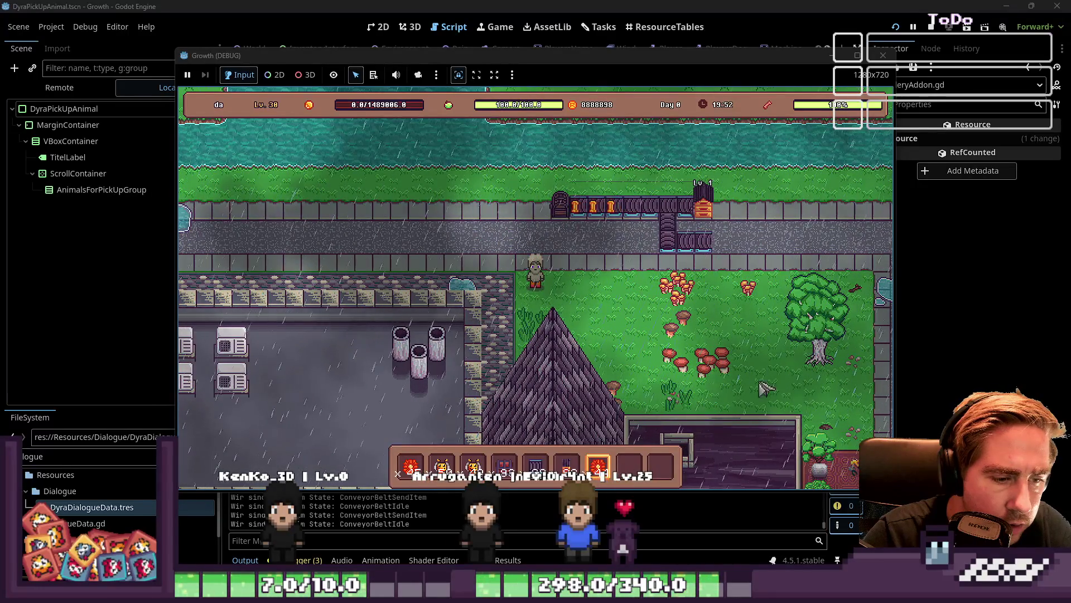
scroll(731, 281, "up", 1)
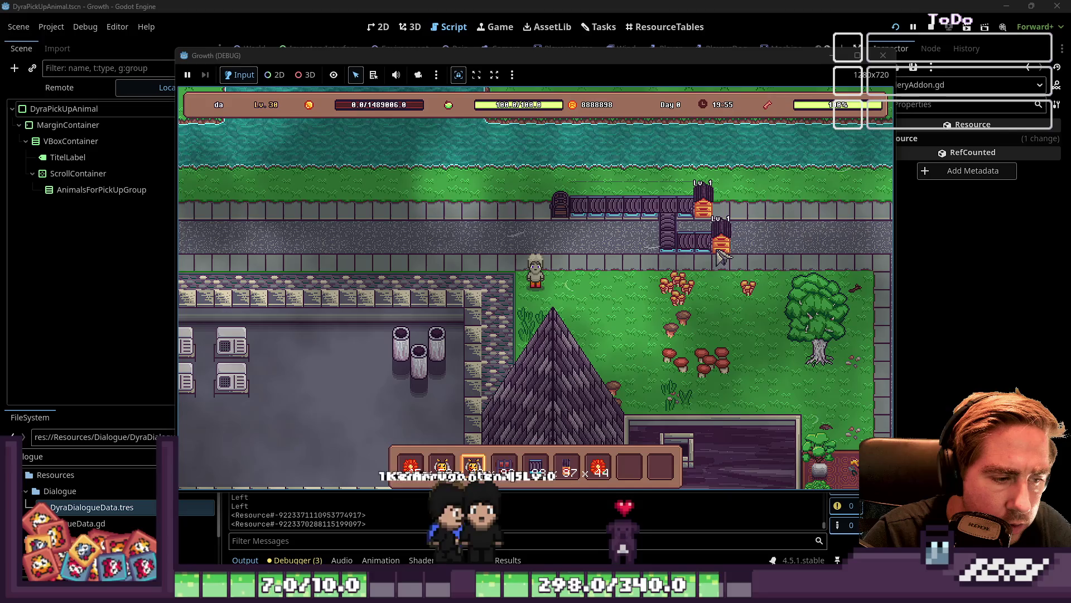
left_click(719, 254)
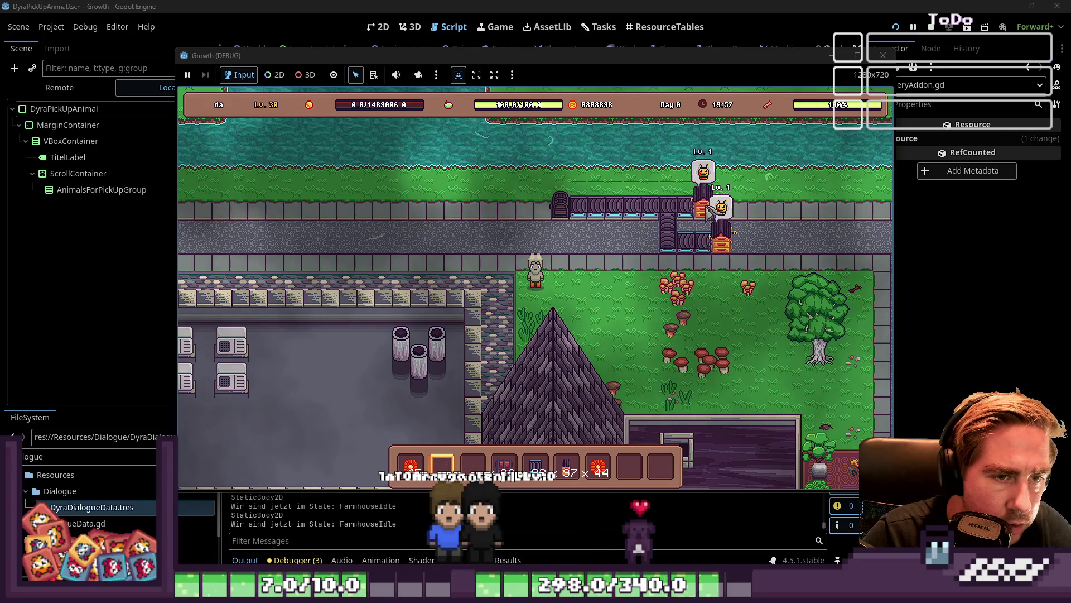
left_click(698, 259)
scroll(723, 251, "down", 4)
scroll(722, 251, "down", 2)
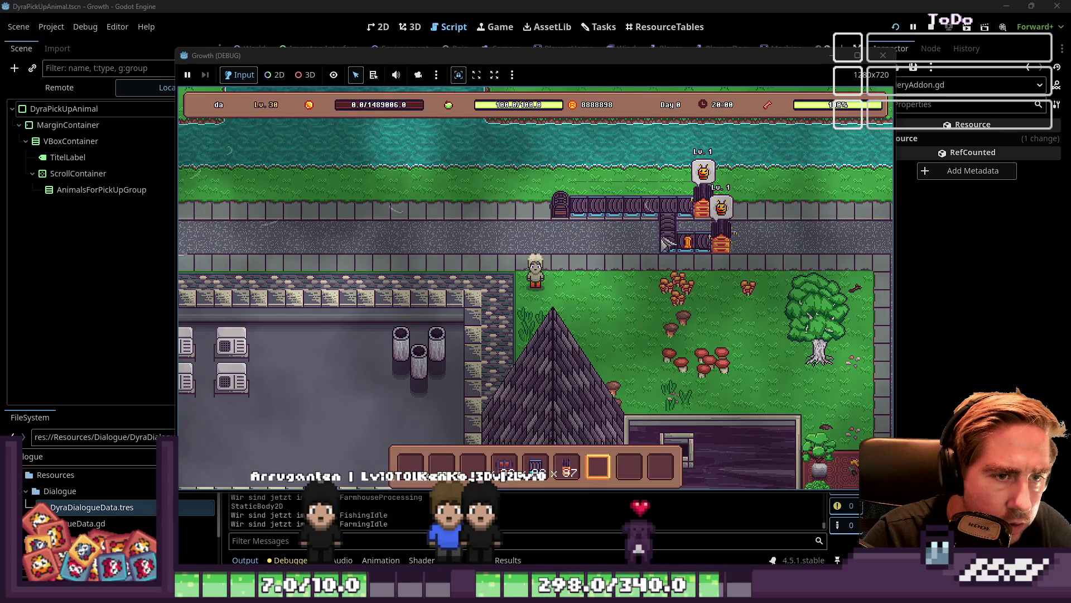
key("w")
key("a")
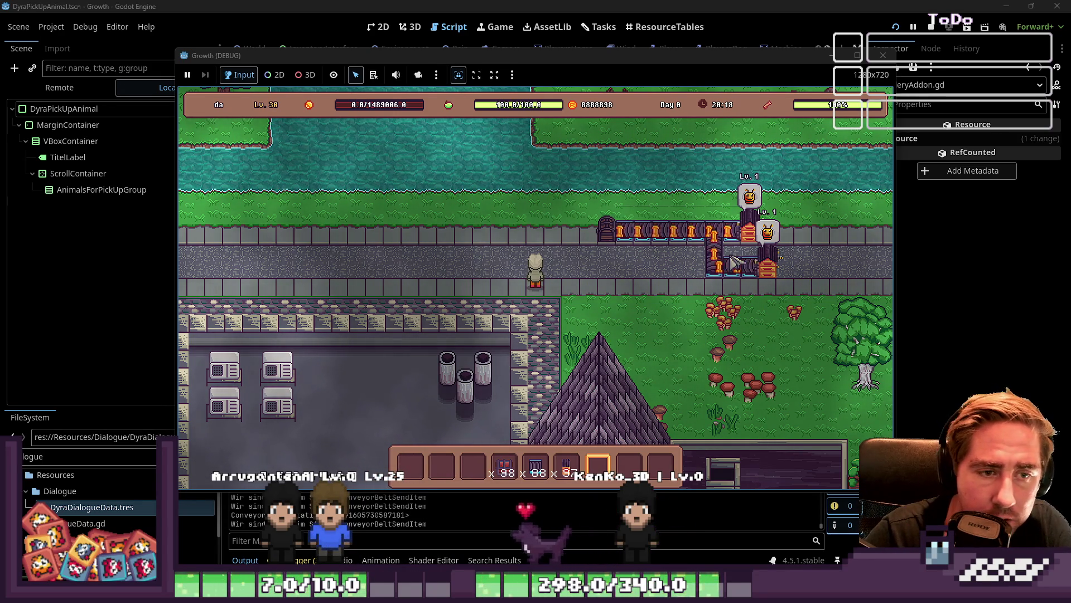
Step: Open the chest at the conveyor's end to watch arriving items, then place and retrieve a bee
left_click(611, 240)
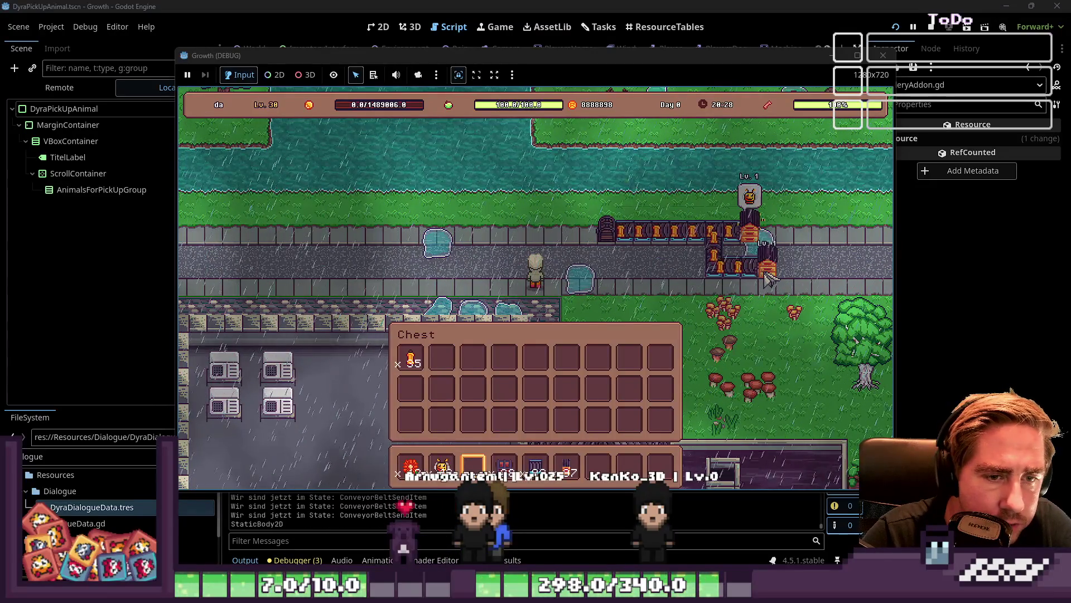
scroll(686, 273, "down", 2)
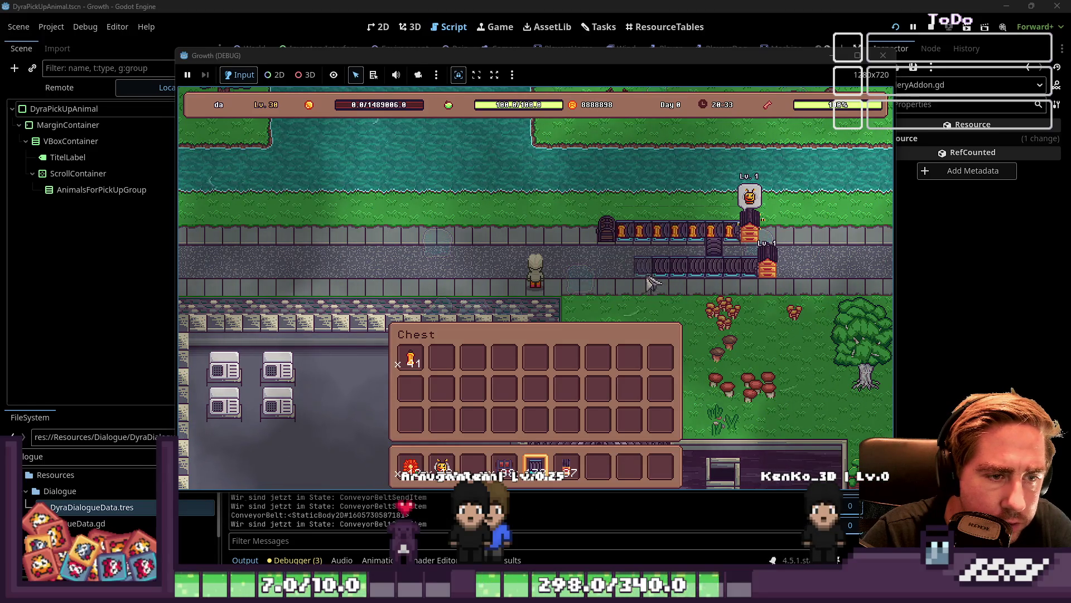
scroll(619, 290, "up", 4)
left_click(768, 276)
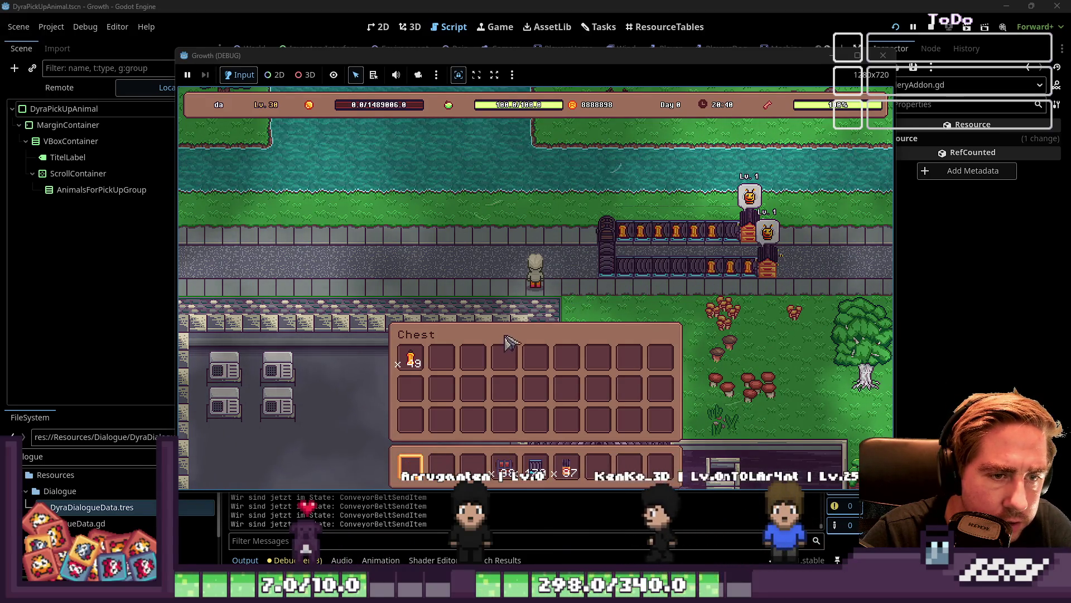
left_click(756, 234)
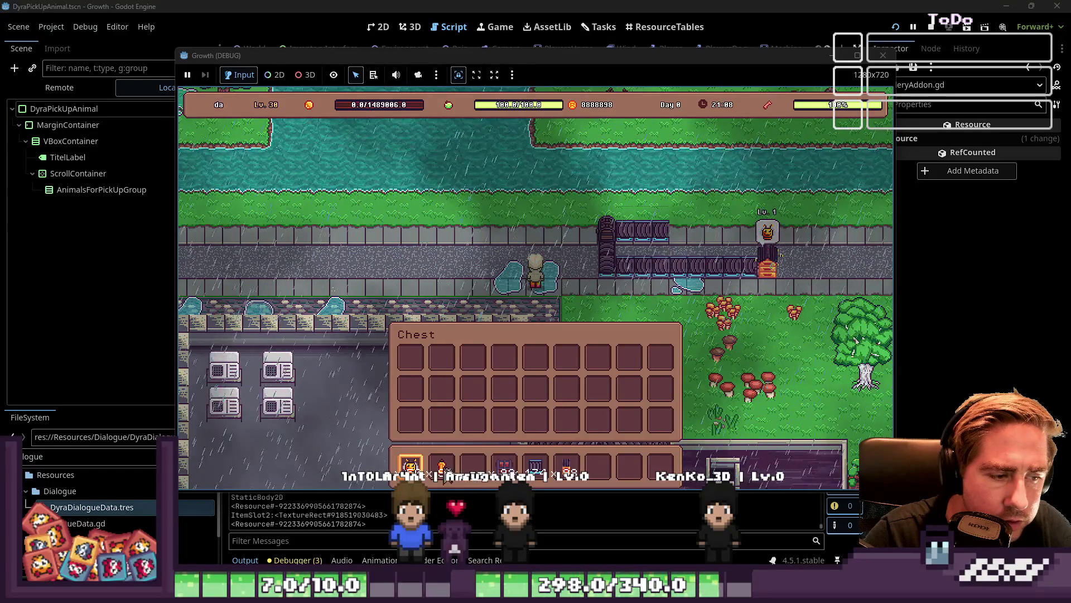
Step: Close the chest inventory and stop the running game
key("i")
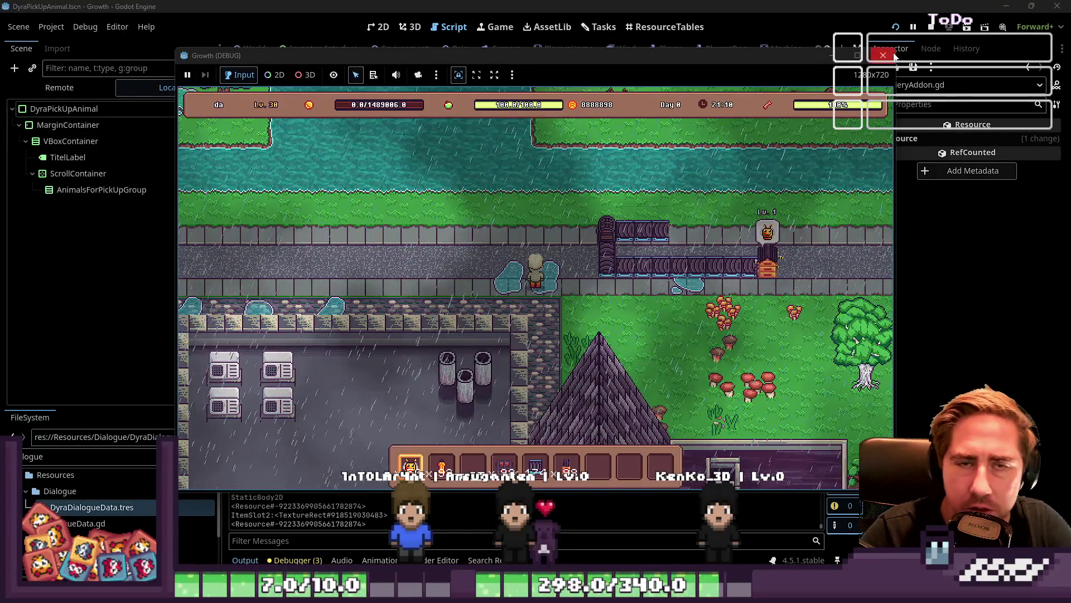
left_click(893, 55)
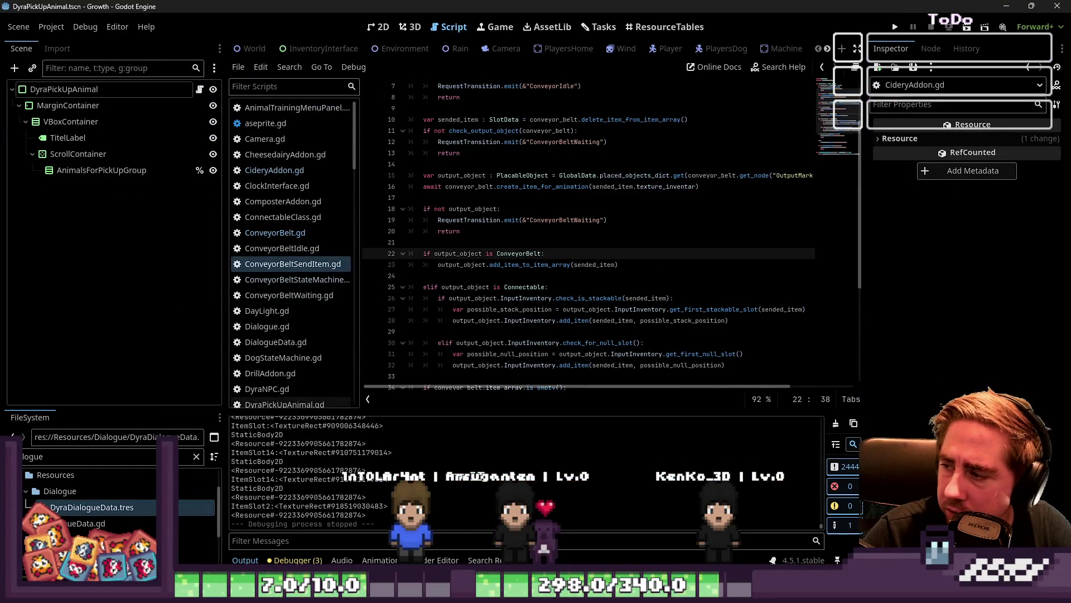